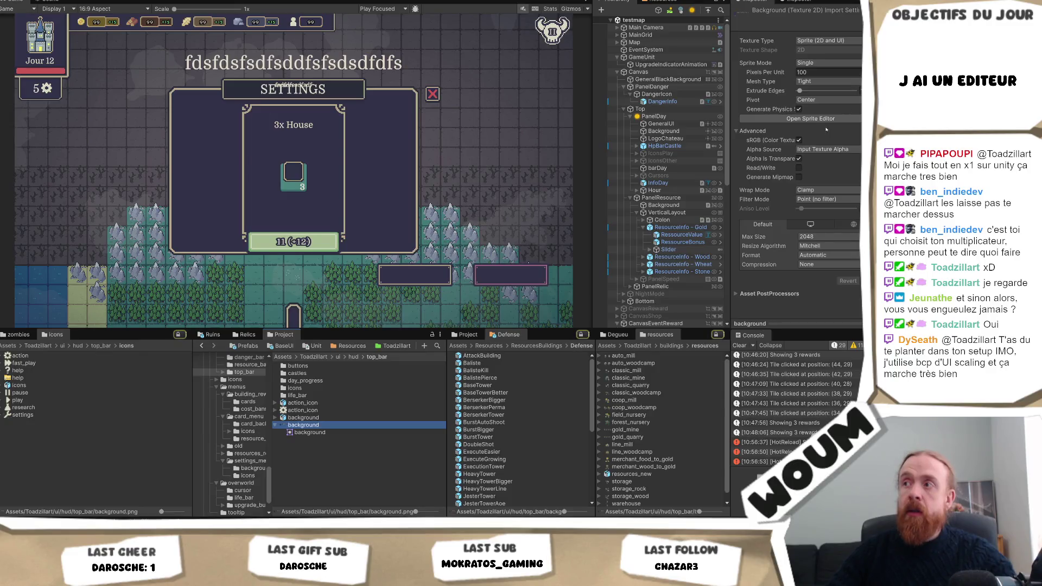
- Inspect the layout settings of the Top bar, PanelDay and its Background image
{"action": "right_click", "coordinate": [313, 429]}
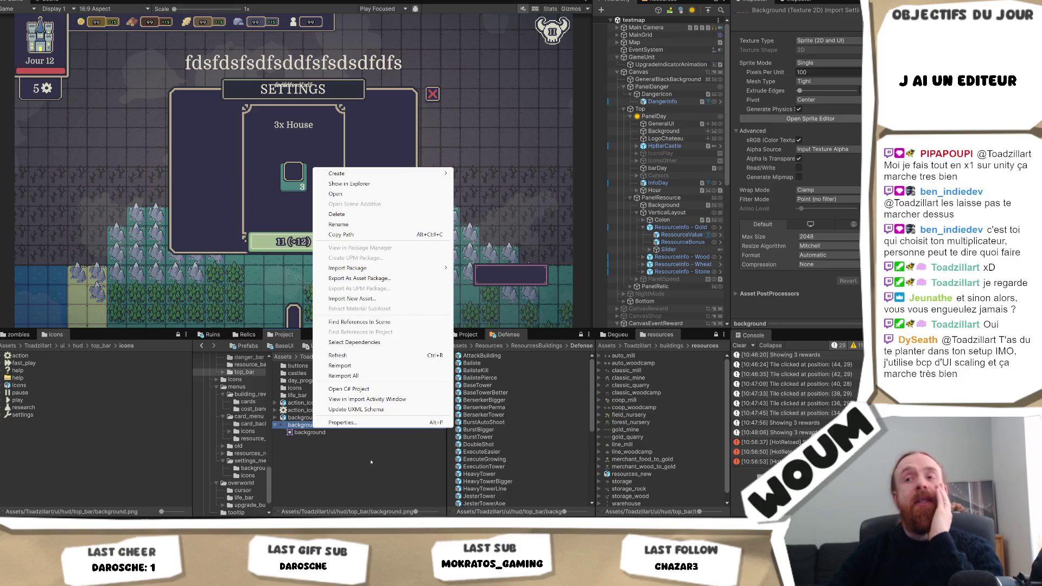
{"action": "key", "text": "Escape"}
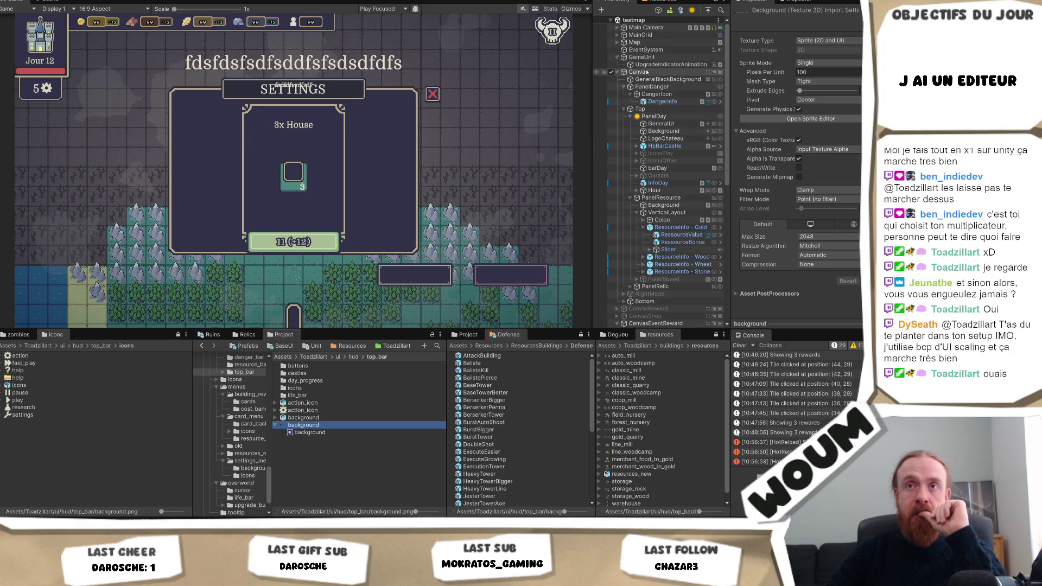
{"action": "left_click", "coordinate": [649, 109]}
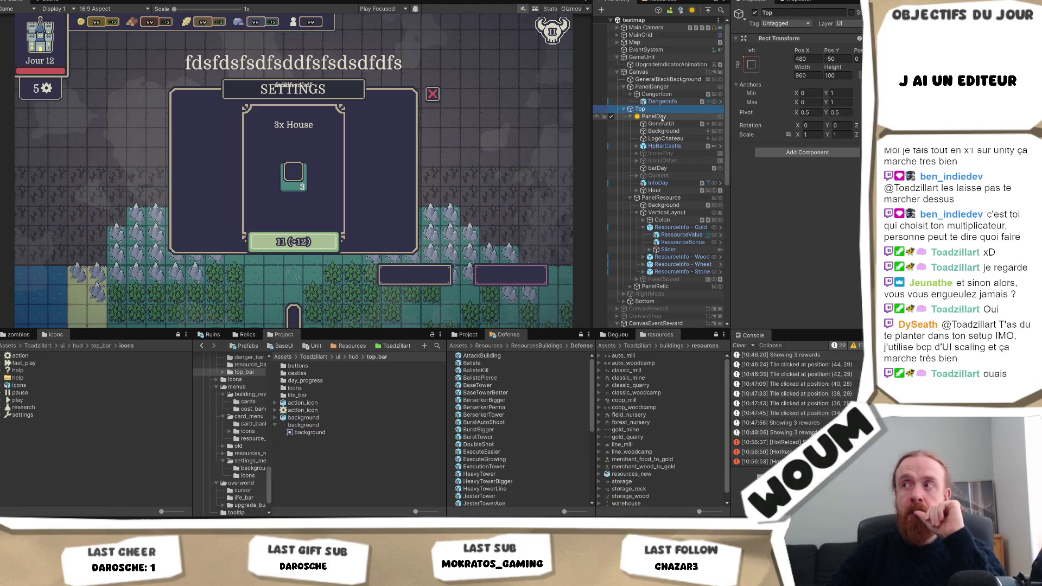
{"action": "left_click", "coordinate": [653, 116]}
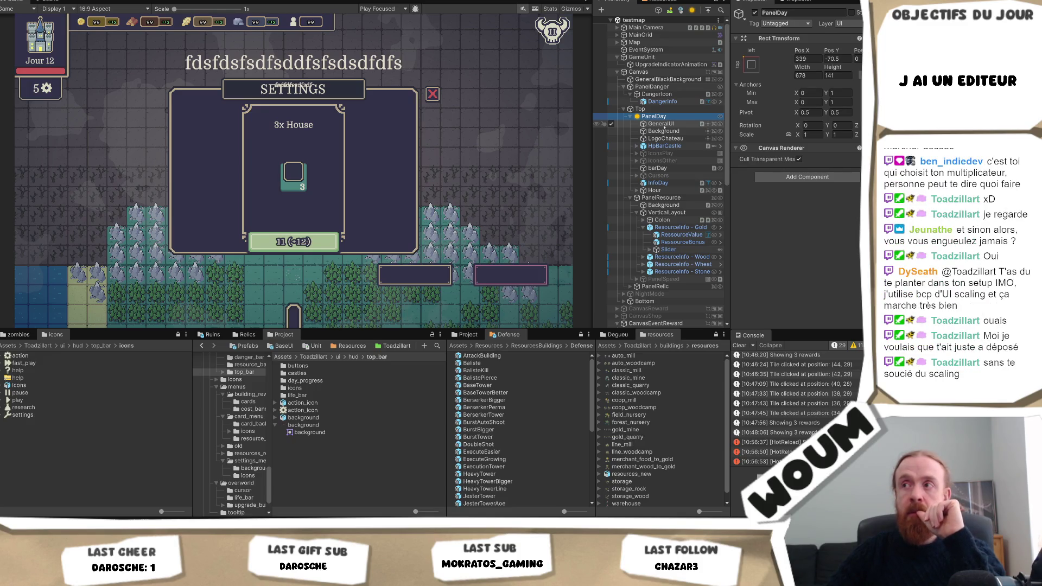
{"action": "left_click", "coordinate": [663, 131]}
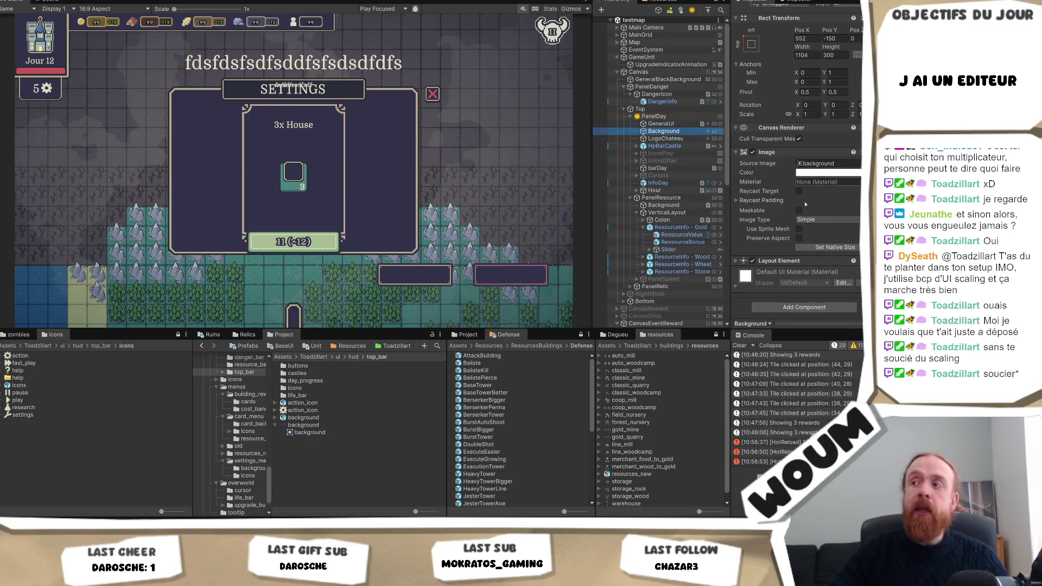
- Locate and select the Background image's source texture in the Project
{"action": "left_click", "coordinate": [819, 163]}
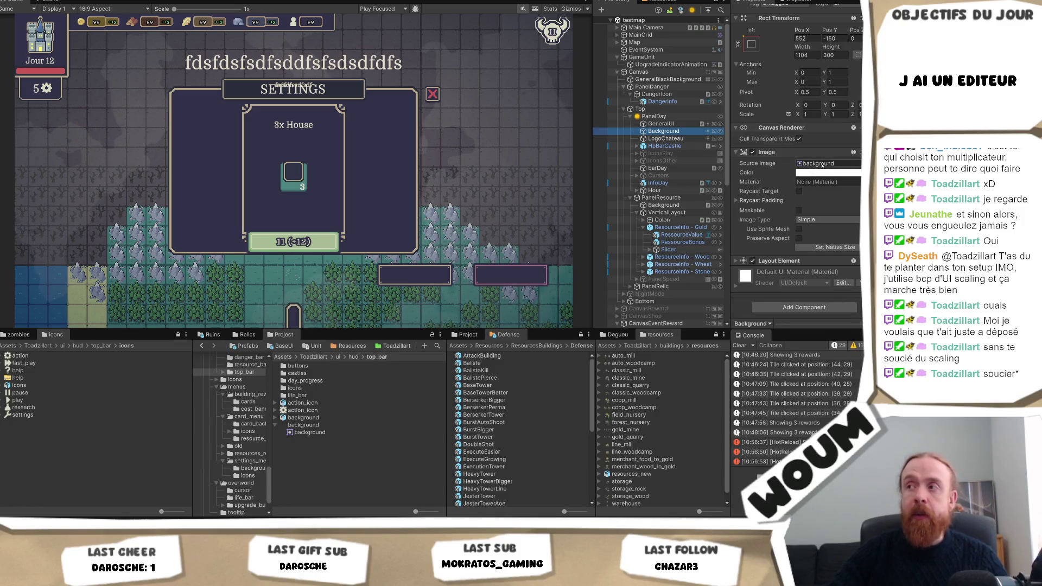
{"action": "left_click", "coordinate": [305, 426]}
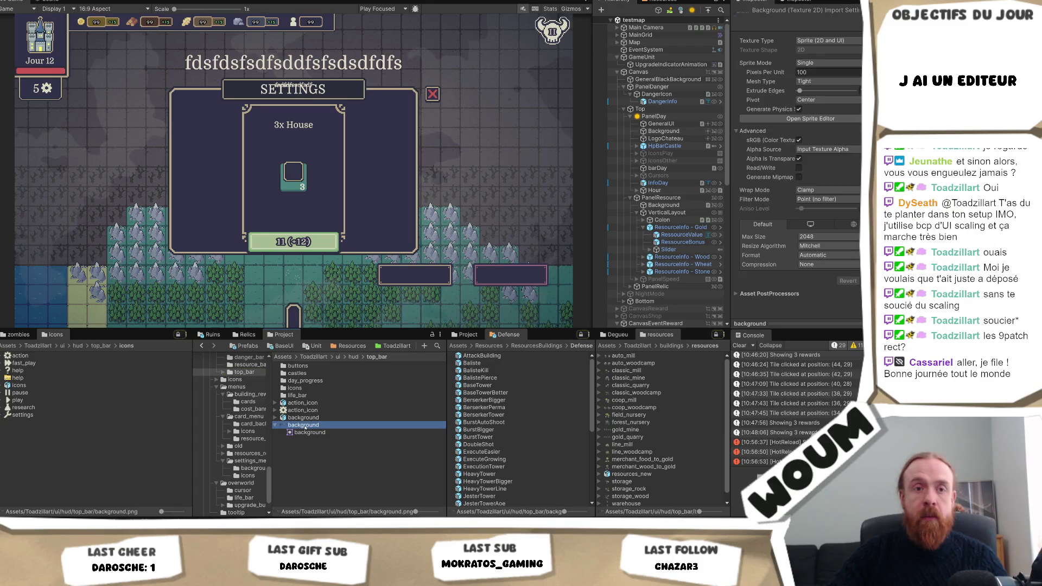
{"action": "right_click", "coordinate": [306, 426]}
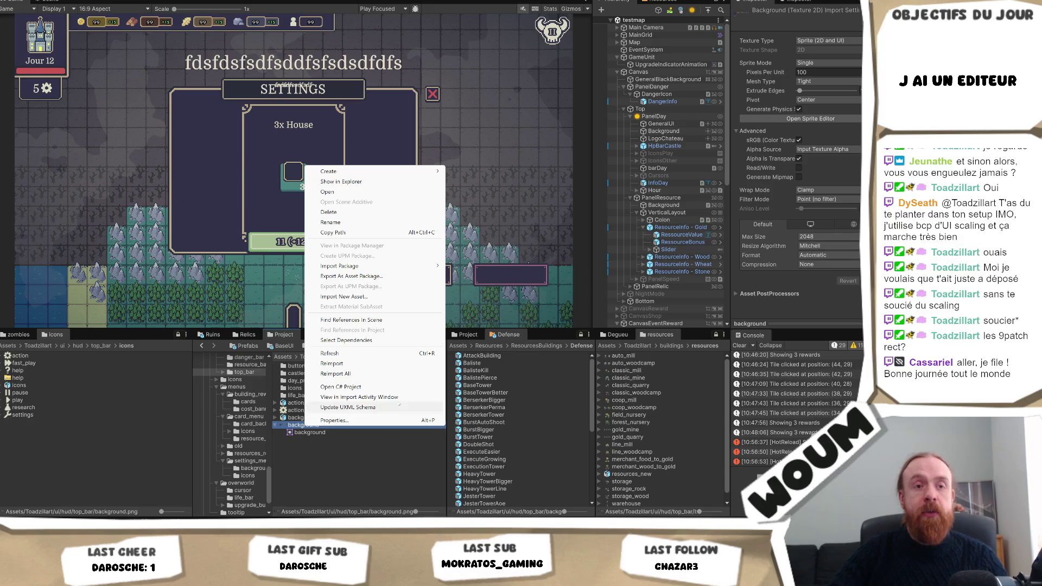
{"action": "left_click", "coordinate": [255, 228]}
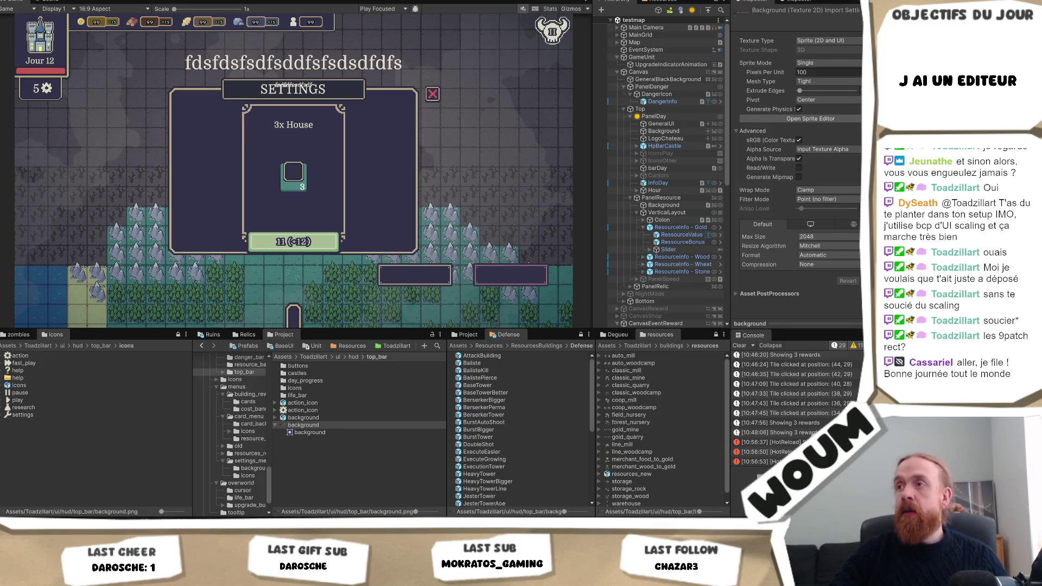
- Review the Background image's Default UI Material shader properties, then hide them
{"action": "left_click", "coordinate": [663, 131]}
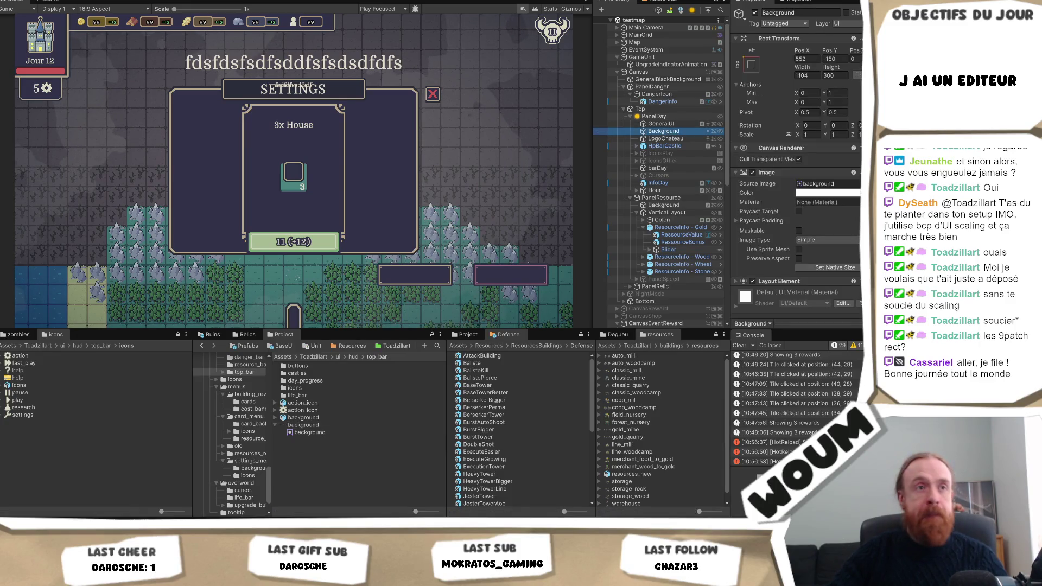
{"action": "scroll", "coordinate": [795, 173], "scroll_direction": "down", "scroll_amount": 2}
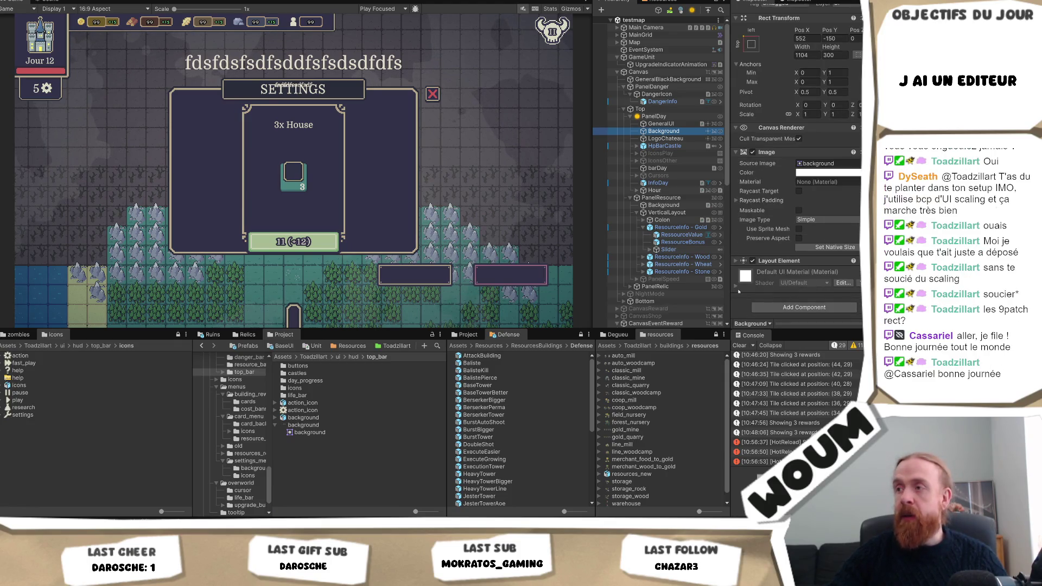
{"action": "left_click", "coordinate": [798, 274]}
{"action": "scroll", "coordinate": [777, 277], "scroll_direction": "down", "scroll_amount": 5}
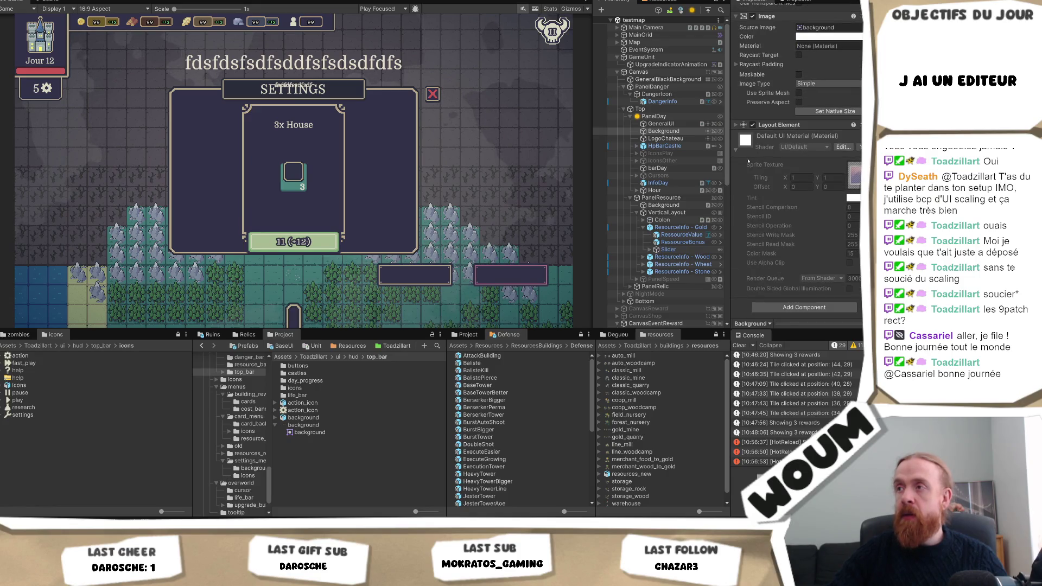
{"action": "left_click", "coordinate": [737, 150]}
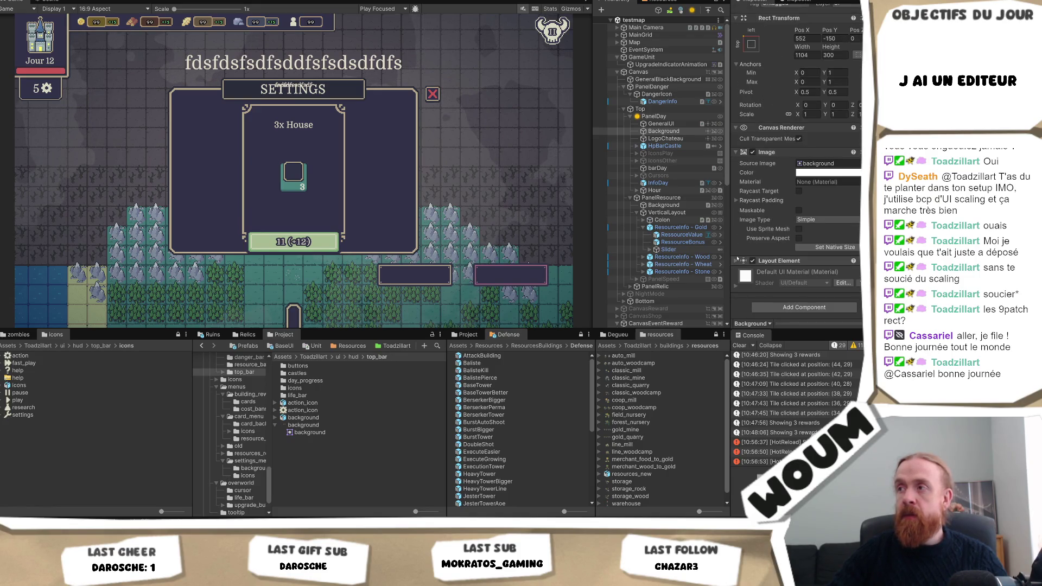
- Show the background texture's import settings and collapse its Advanced options
{"action": "left_click", "coordinate": [804, 163]}
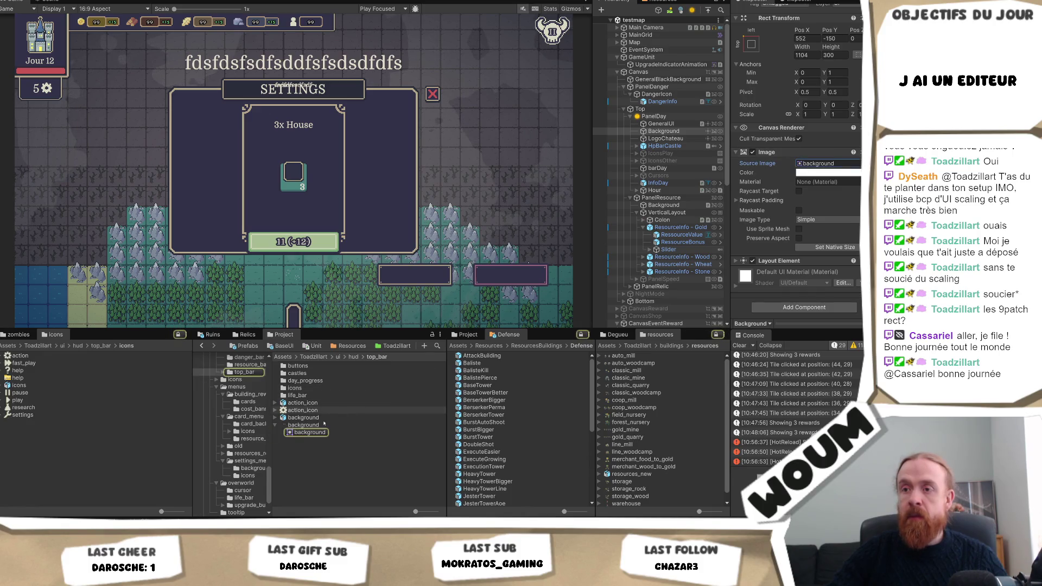
{"action": "left_click", "coordinate": [304, 425]}
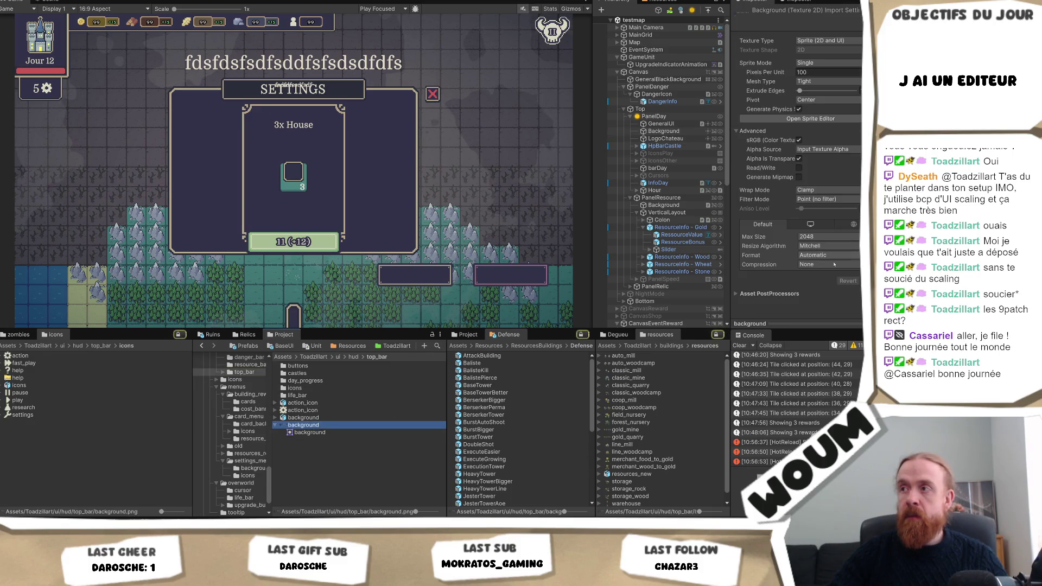
{"action": "left_click", "coordinate": [782, 294]}
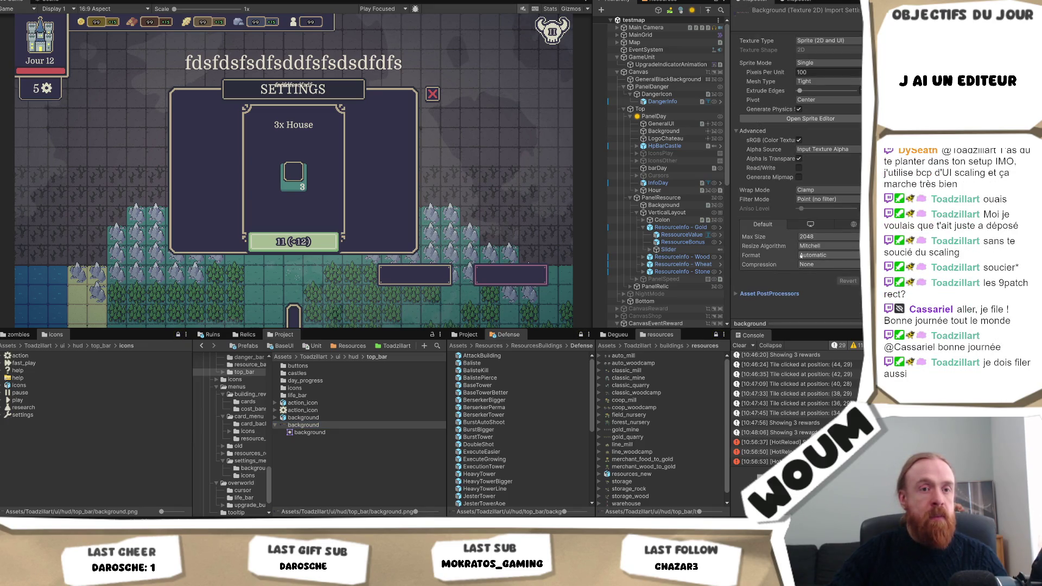
{"action": "left_click", "coordinate": [750, 132]}
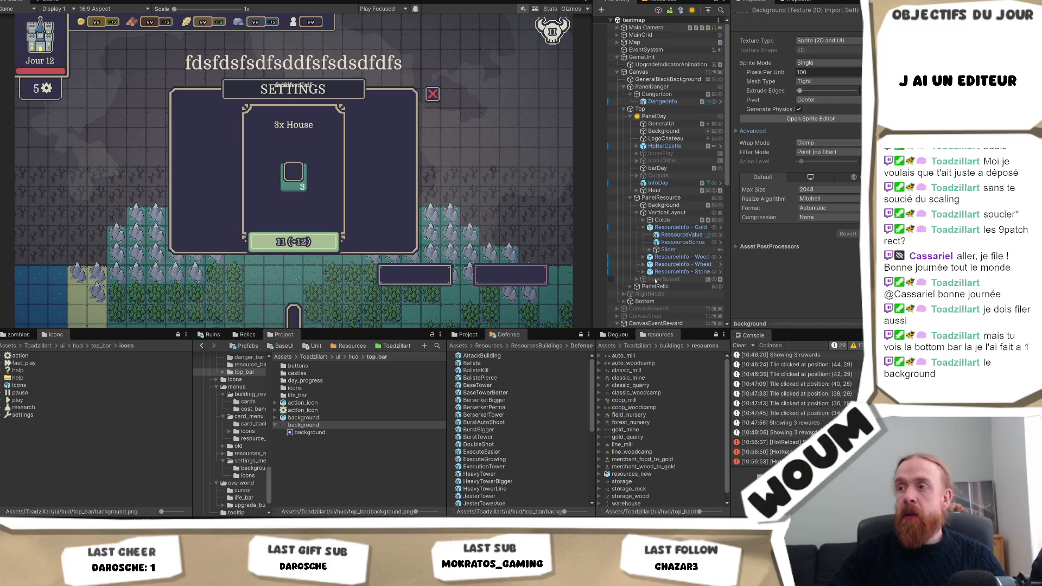
- Expand Bottom > Panel and select Grid, showing its horizontal layout with spacing 5
{"action": "left_click", "coordinate": [644, 301]}
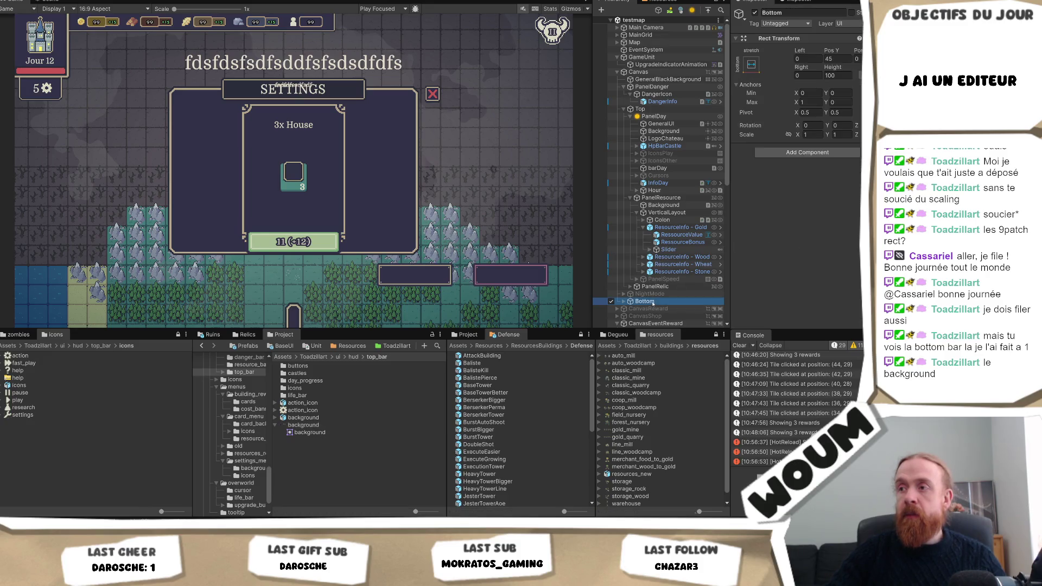
{"action": "left_click", "coordinate": [755, 13]}
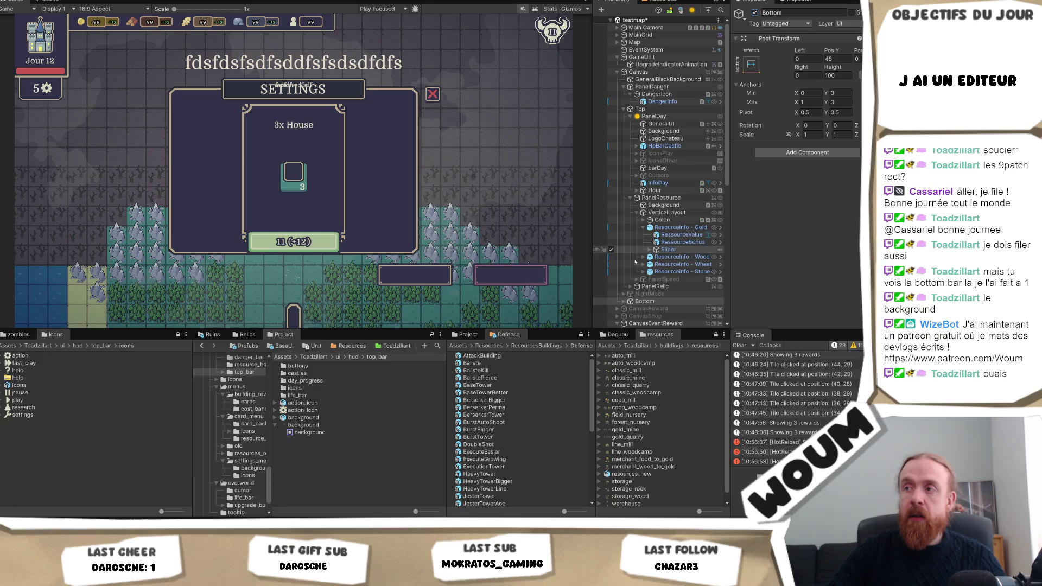
{"action": "left_click", "coordinate": [624, 301]}
{"action": "scroll", "coordinate": [634, 294], "scroll_direction": "down", "scroll_amount": 3}
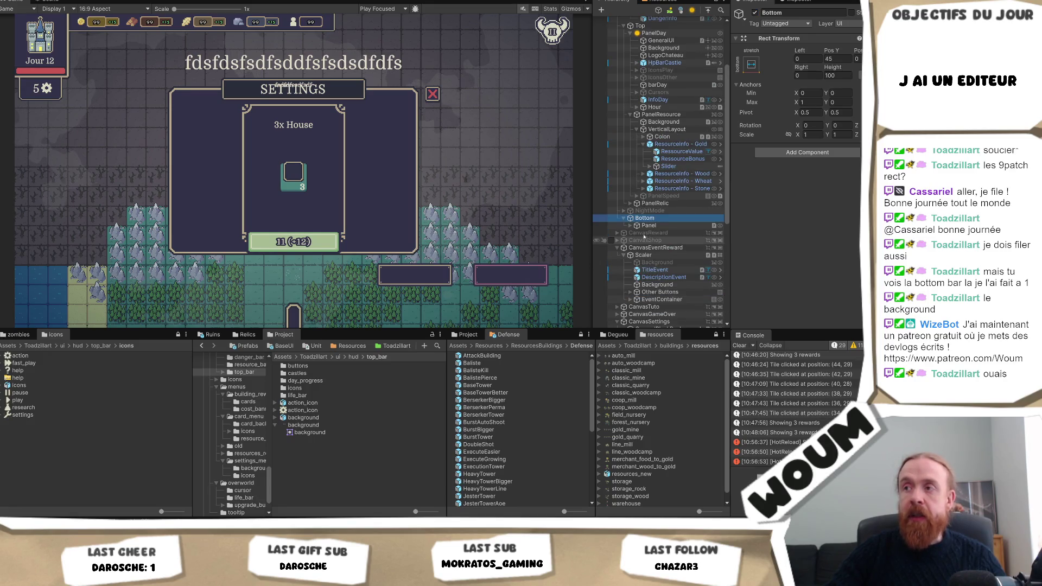
{"action": "left_click", "coordinate": [632, 226]}
{"action": "left_click", "coordinate": [631, 226]}
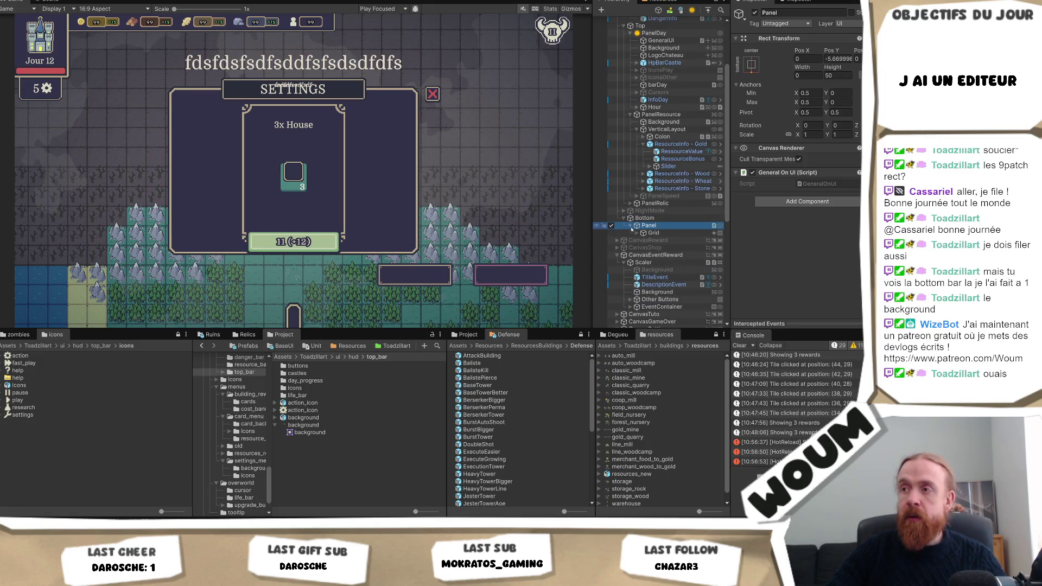
{"action": "left_click", "coordinate": [645, 233]}
{"action": "left_click", "coordinate": [638, 232]}
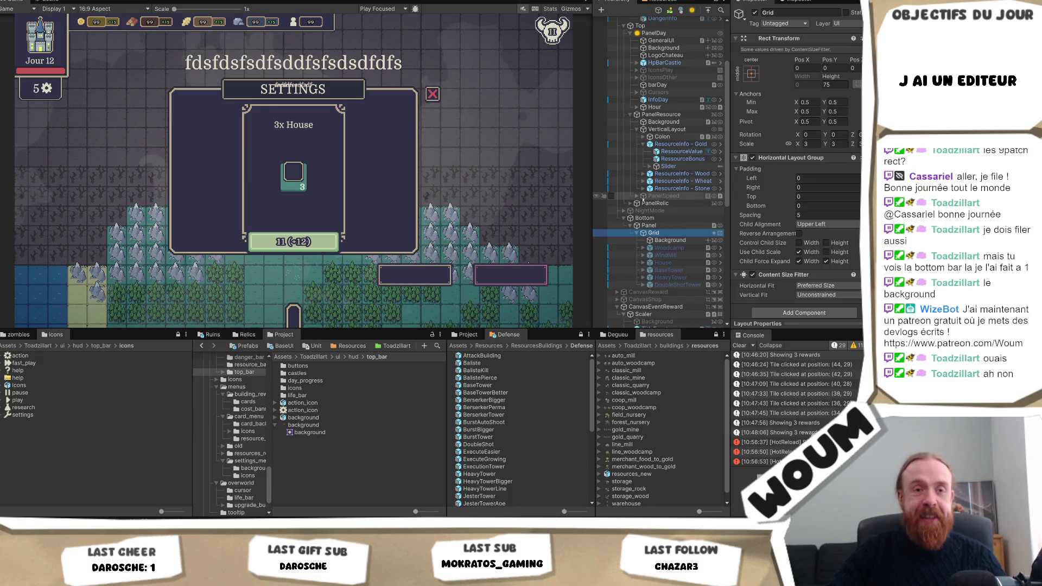
{"action": "left_click", "coordinate": [808, 144]}
{"action": "type", "text": "1"}
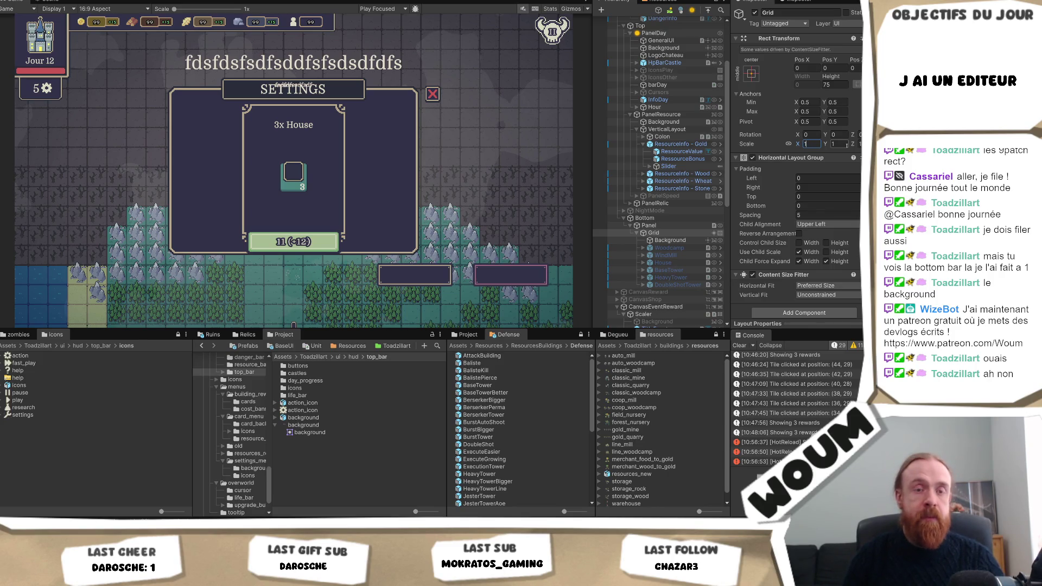
{"action": "type", "text": "3"}
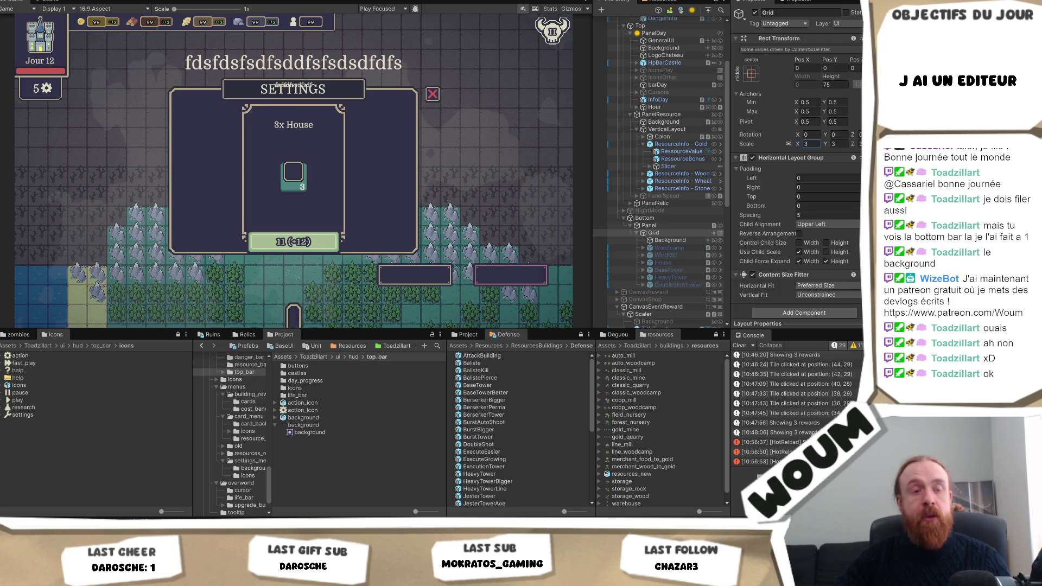
{"action": "key", "text": "Return"}
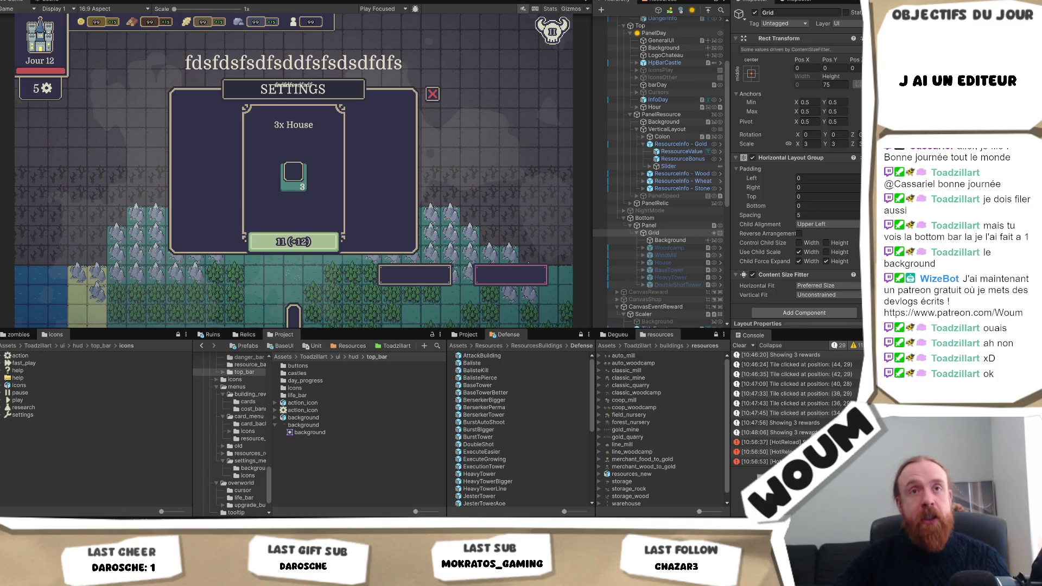
{"action": "key", "text": "Return"}
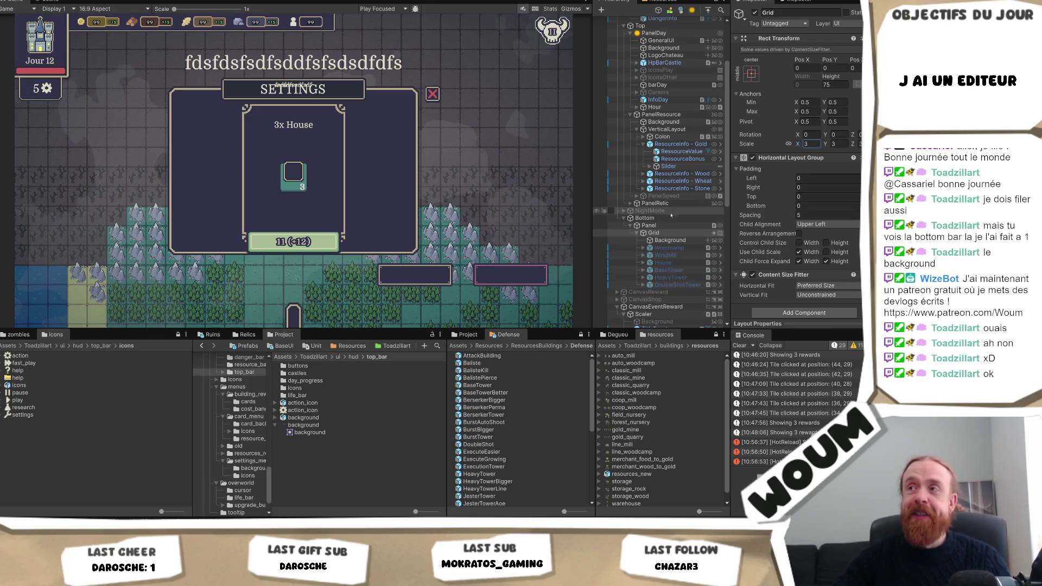
{"action": "scroll", "coordinate": [672, 281], "scroll_direction": "up", "scroll_amount": 2}
{"action": "scroll", "coordinate": [671, 282], "scroll_direction": "up", "scroll_amount": 3}
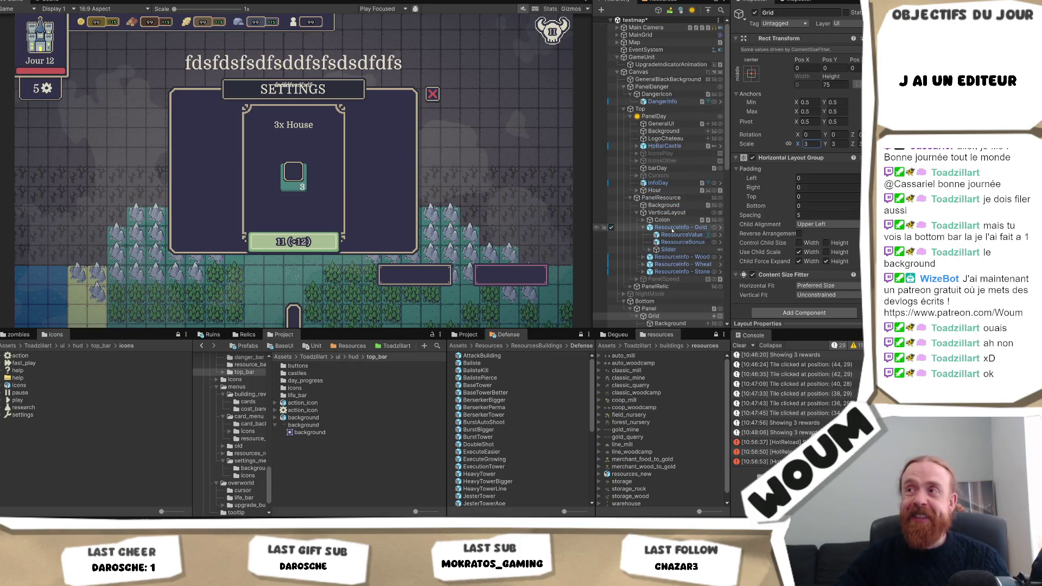
- Deactivate the CanvasSettings object so the Settings panel is hidden
{"action": "left_click", "coordinate": [638, 72]}
{"action": "left_click", "coordinate": [617, 72]}
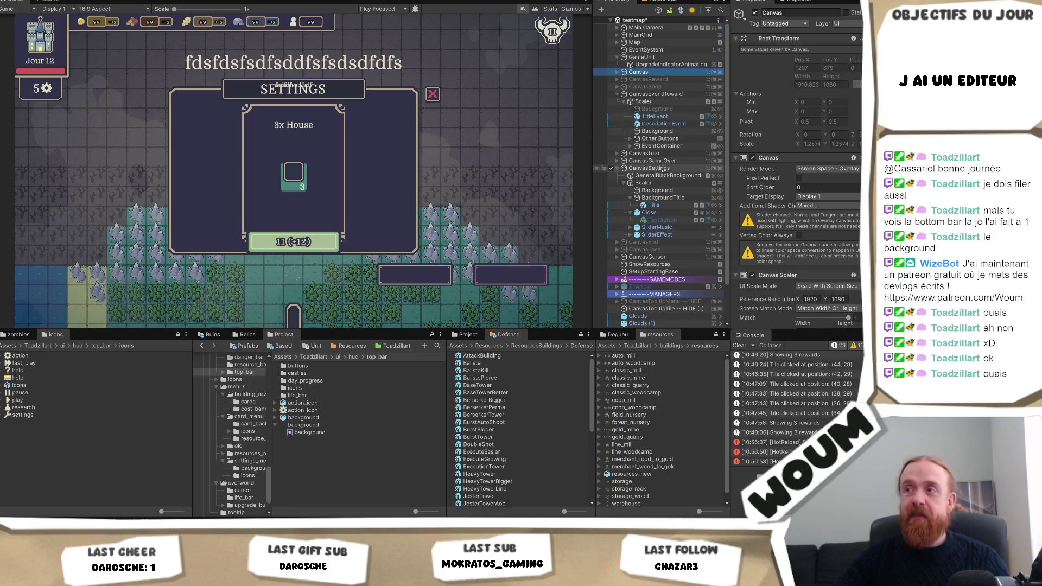
{"action": "left_click", "coordinate": [666, 169]}
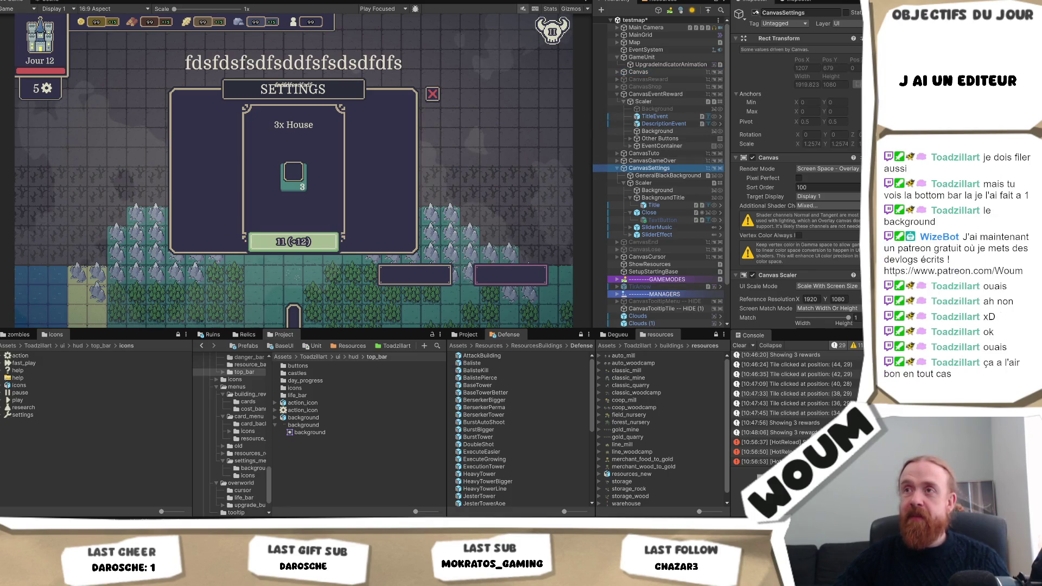
{"action": "key", "text": "alt+shift+a"}
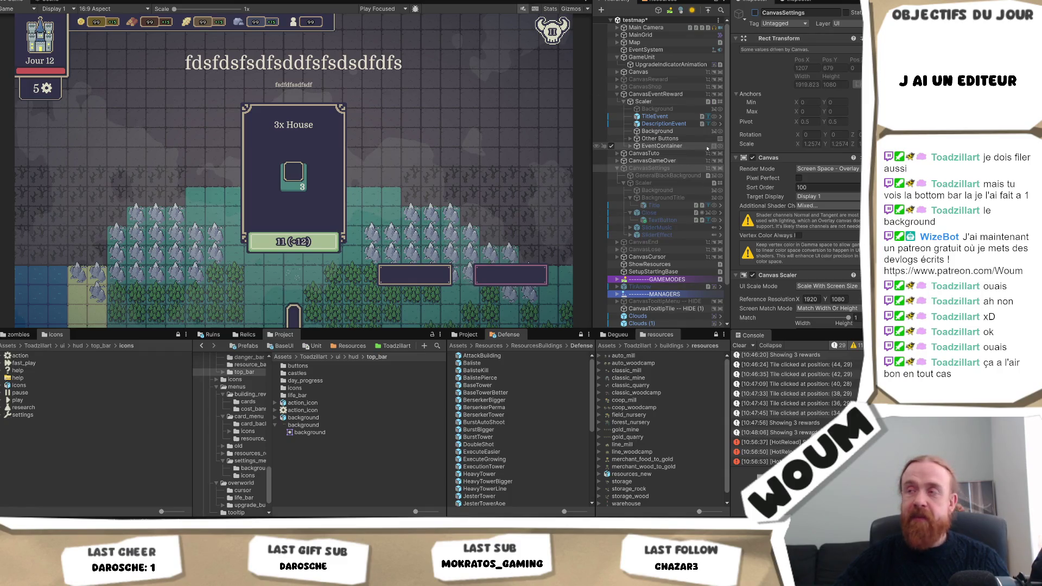
{"action": "left_click", "coordinate": [754, 13]}
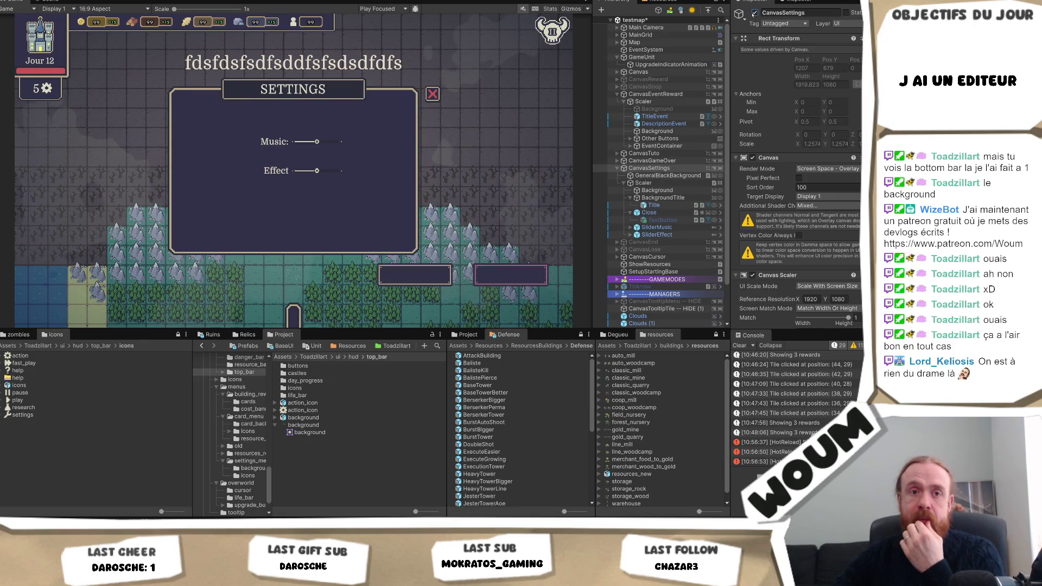
{"action": "left_click", "coordinate": [754, 12]}
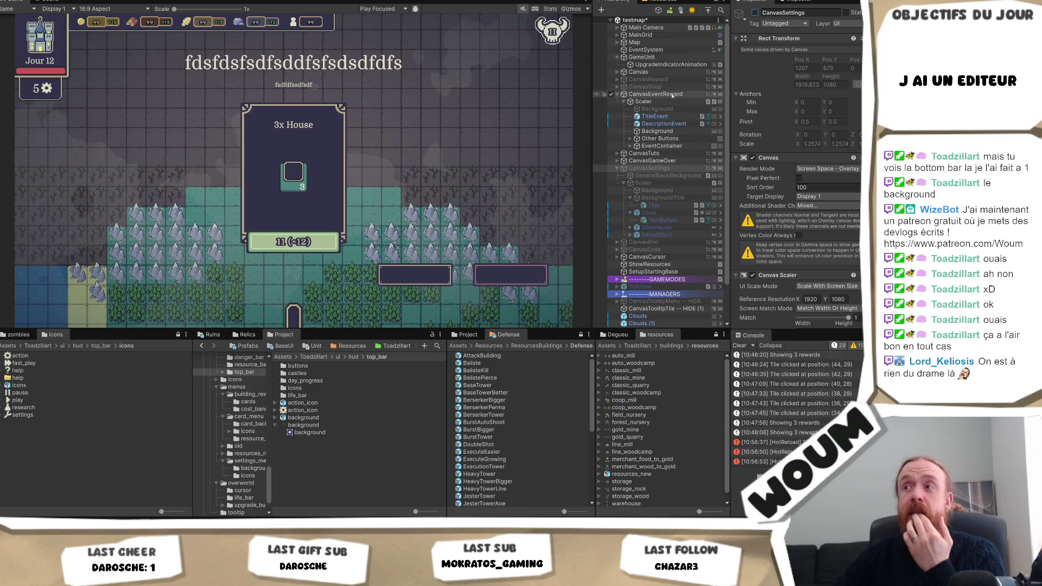
- Deactivate CanvasEventReward to hide the 3x House reward card
{"action": "left_click", "coordinate": [657, 95]}
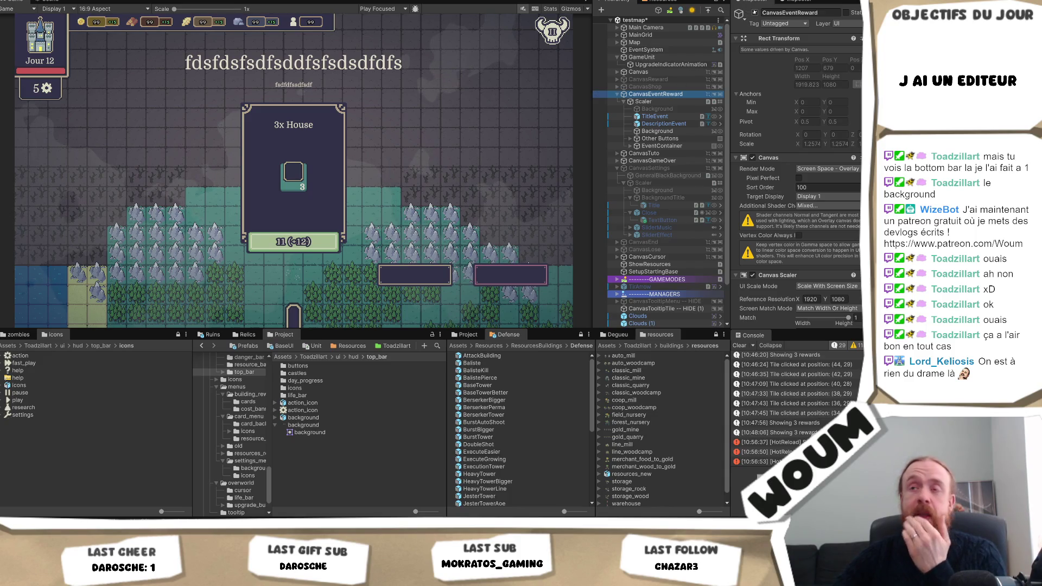
{"action": "left_click", "coordinate": [755, 12]}
{"action": "left_click", "coordinate": [754, 13]}
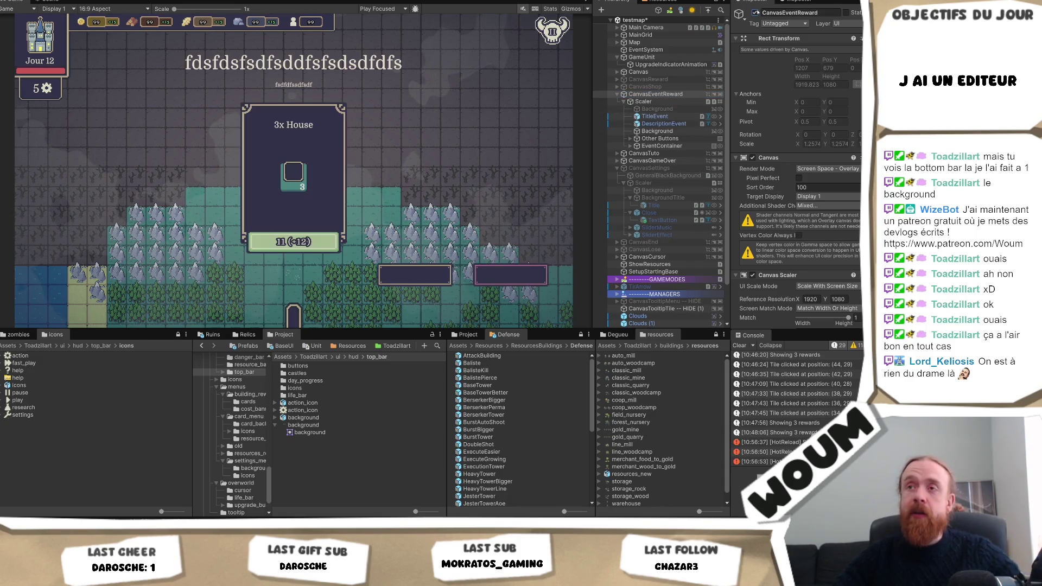
{"action": "key", "text": "alt+shift+a"}
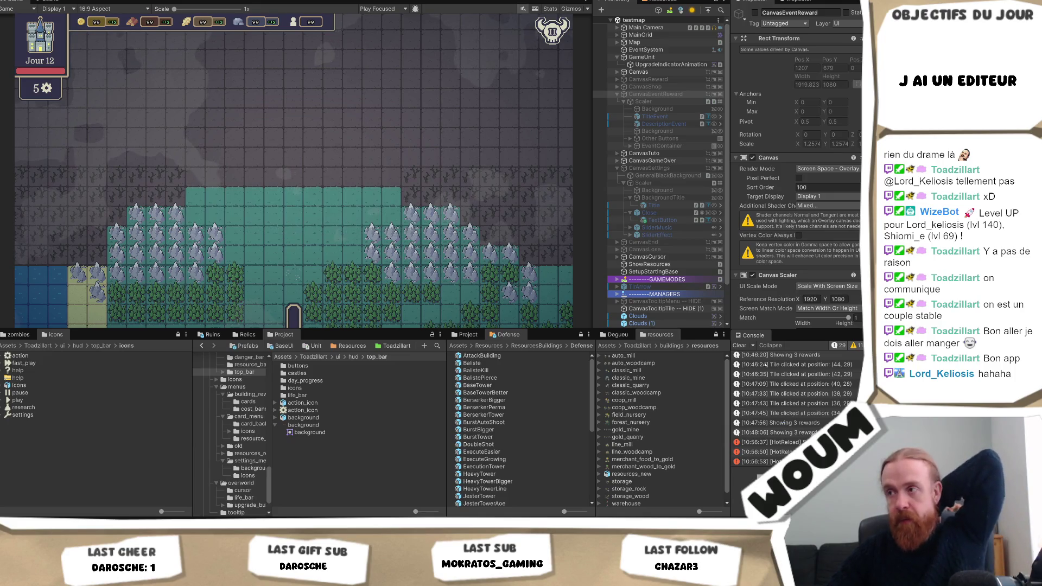
- Clear the Console log and narrow the Game view in three drags to test HUD scaling
{"action": "left_click", "coordinate": [739, 346]}
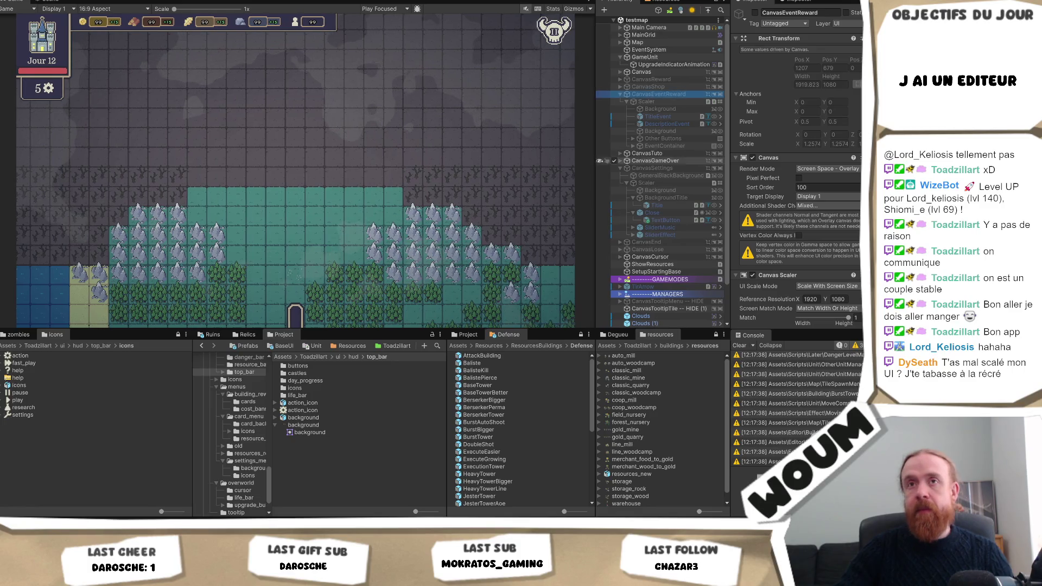
{"action": "mouse_move", "coordinate": [588, 161]}
{"action": "left_mouse_down"}
{"action": "mouse_move", "coordinate": [530, 168]}
{"action": "mouse_move", "coordinate": [610, 183]}
{"action": "left_mouse_up"}
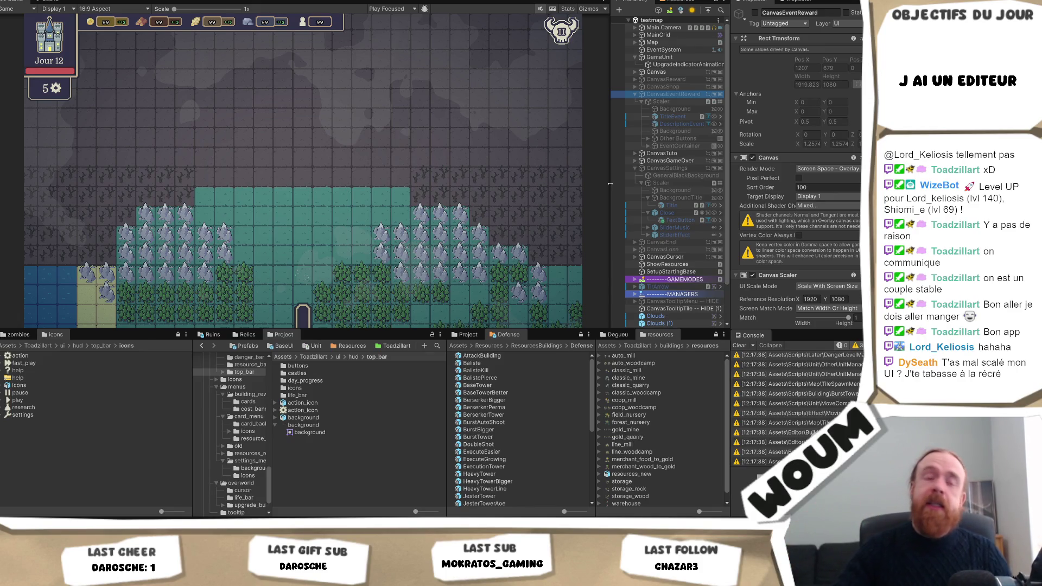
{"action": "mouse_move", "coordinate": [610, 184]}
{"action": "left_mouse_down"}
{"action": "mouse_move", "coordinate": [498, 188]}
{"action": "mouse_move", "coordinate": [650, 195]}
{"action": "mouse_move", "coordinate": [610, 185]}
{"action": "mouse_move", "coordinate": [622, 166]}
{"action": "left_mouse_up"}
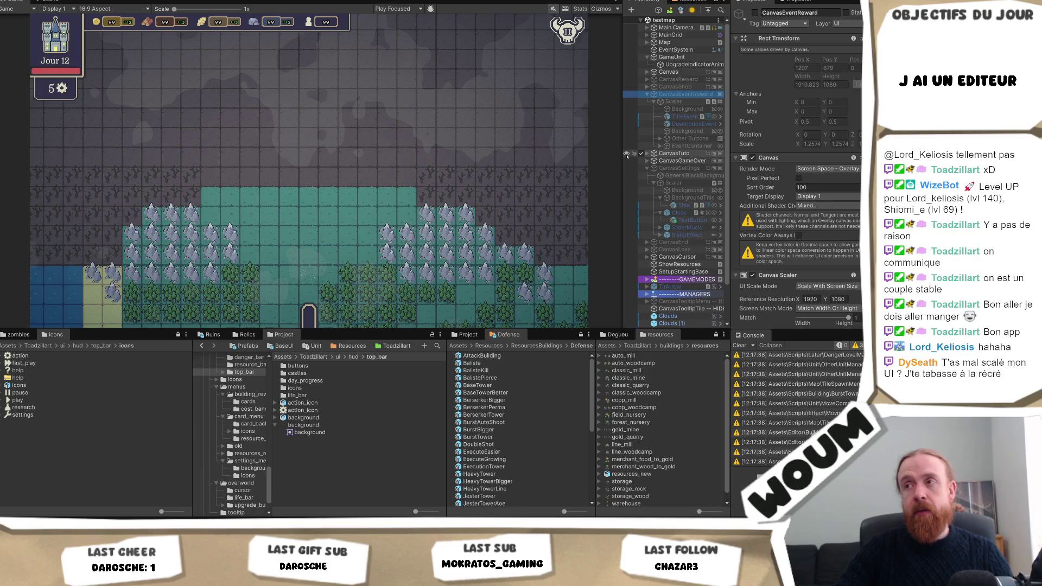
{"action": "left_click_drag", "start_coordinate": [621, 154], "coordinate": [596, 157]}
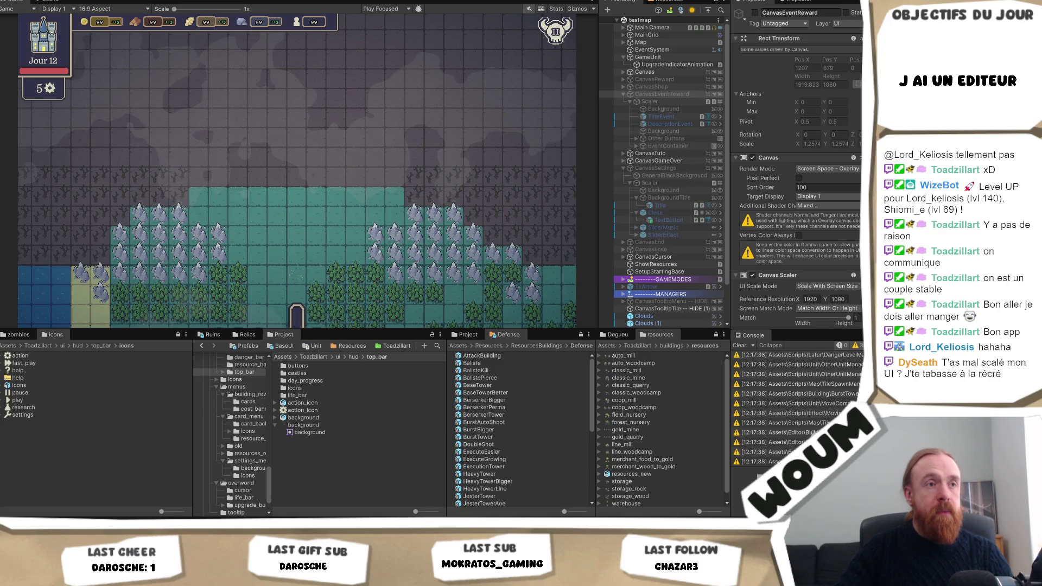
- Pan the map, restart the run with R, and drag back to the castle
{"action": "left_click", "coordinate": [312, 418]}
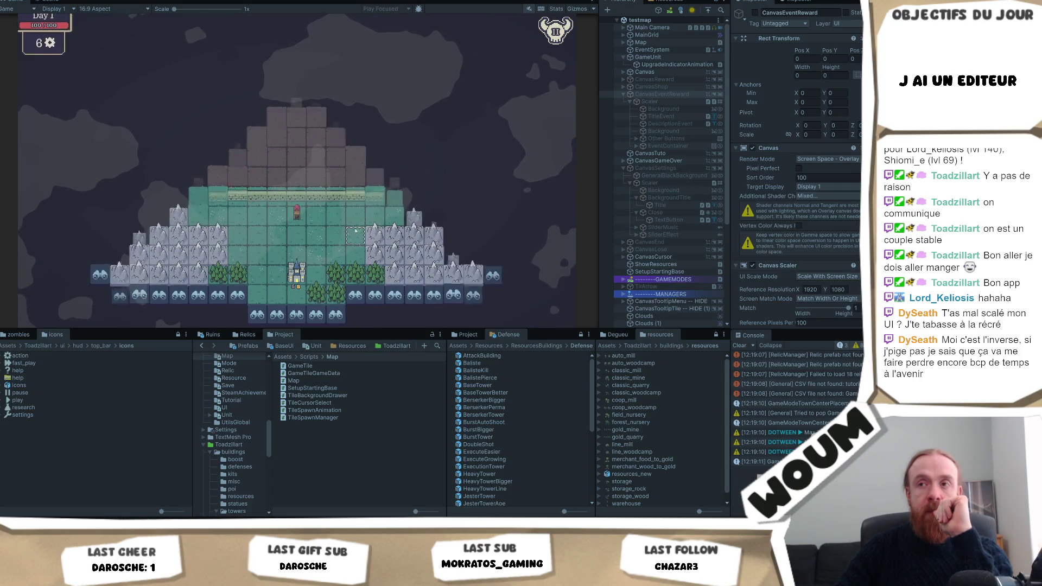
{"action": "left_click", "coordinate": [356, 232]}
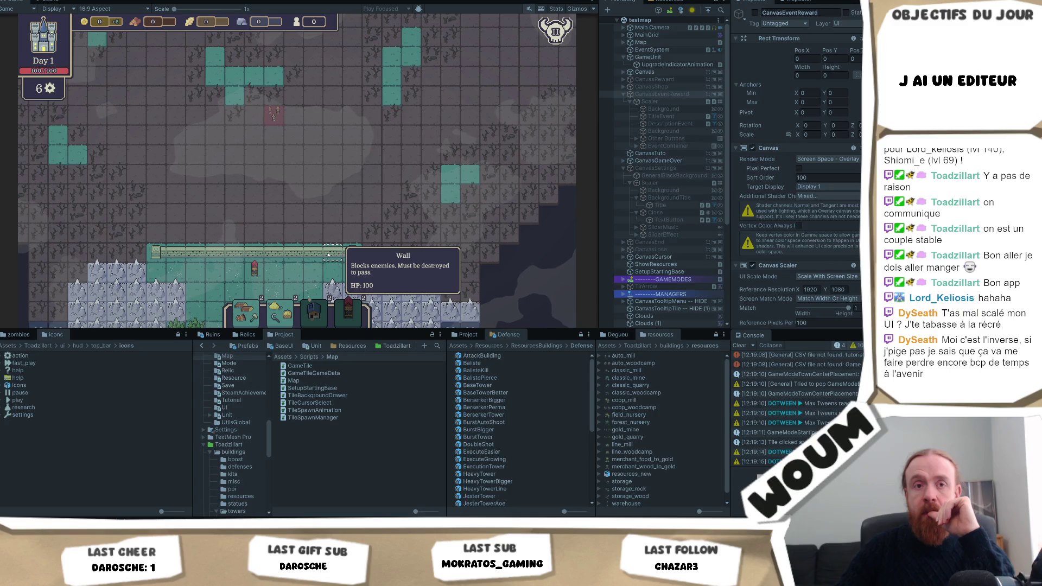
{"action": "mouse_move", "coordinate": [254, 270]}
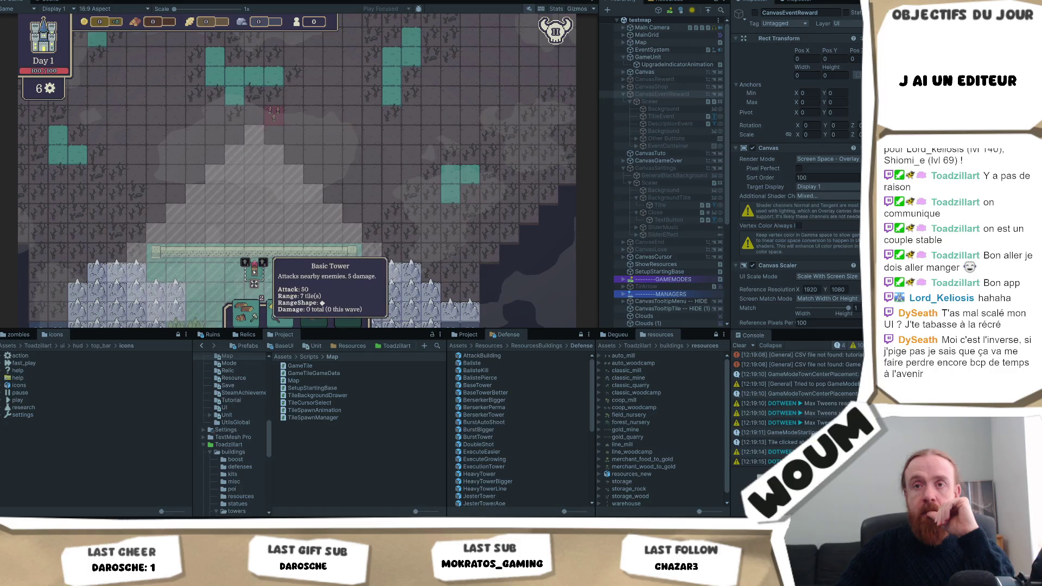
{"action": "key", "text": "s"}
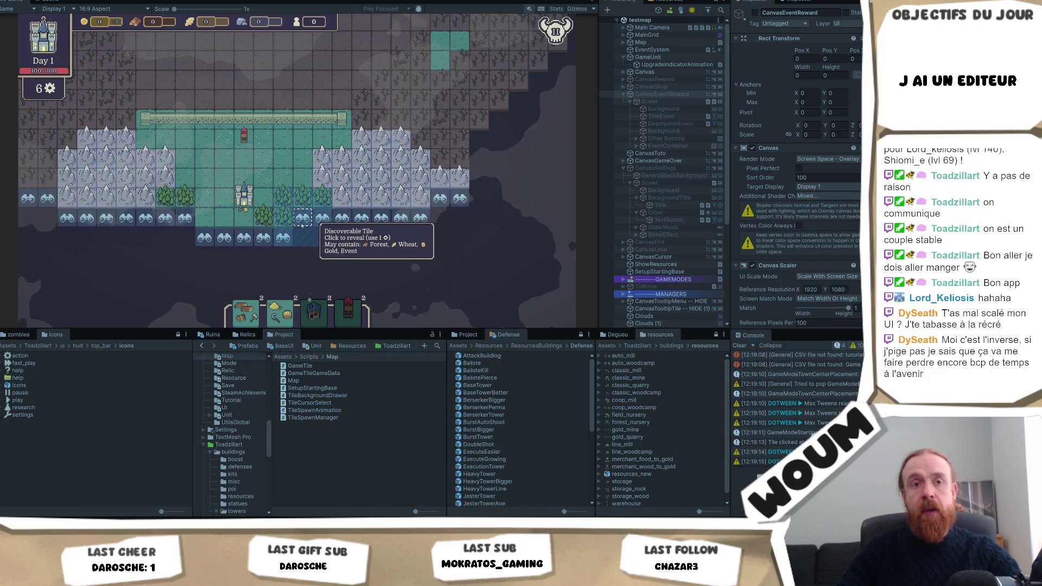
{"action": "key", "text": "r"}
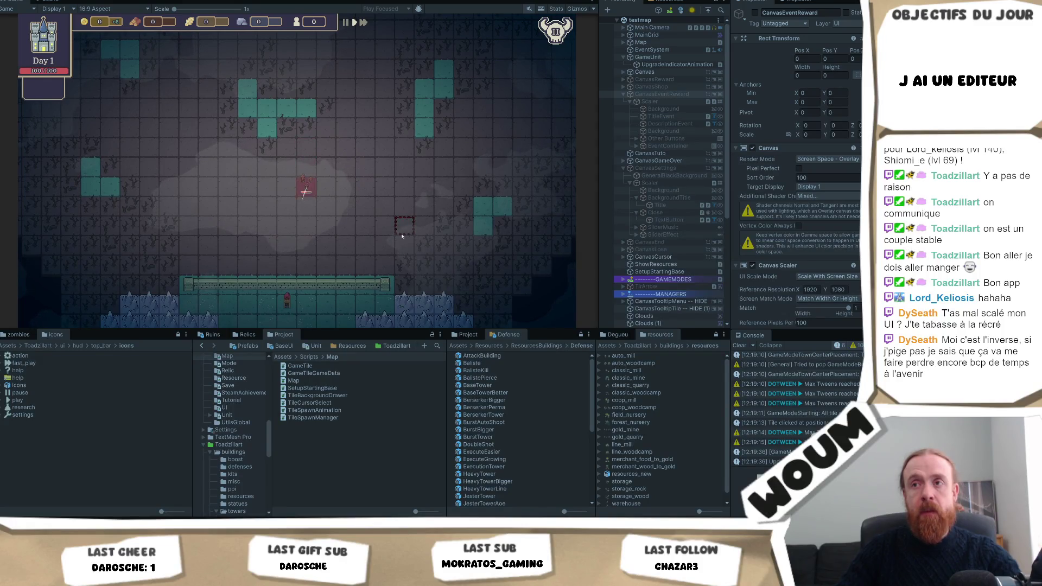
{"action": "left_click_drag", "start_coordinate": [402, 233], "coordinate": [386, 134]}
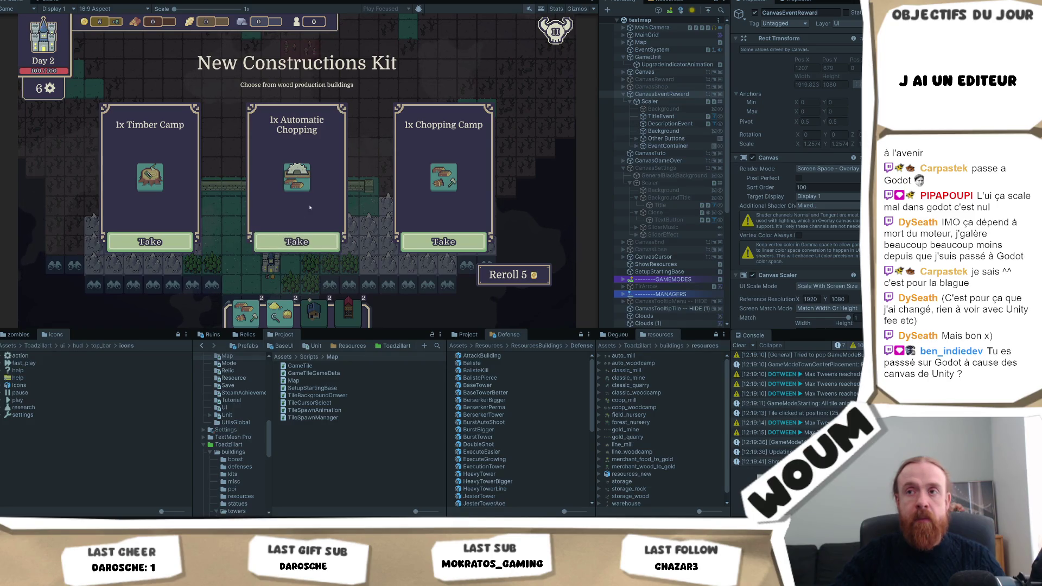
- Take the Automatic Chopping card from the kit dialog
{"action": "left_click", "coordinate": [319, 247]}
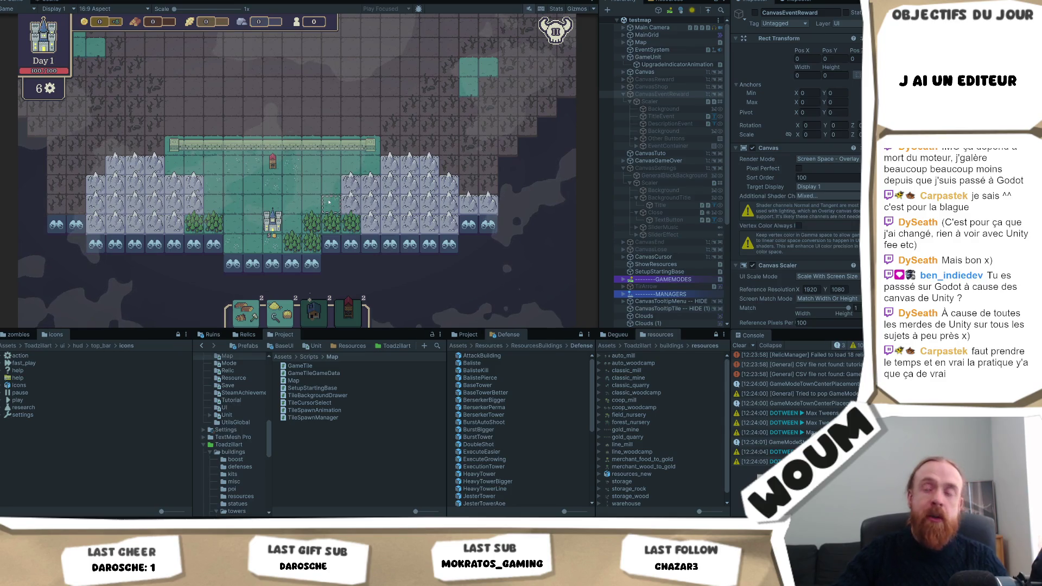
- Pan the Day 1 map with two drags and the S key to survey base and fog
{"action": "left_click_drag", "start_coordinate": [328, 202], "coordinate": [293, 169]}
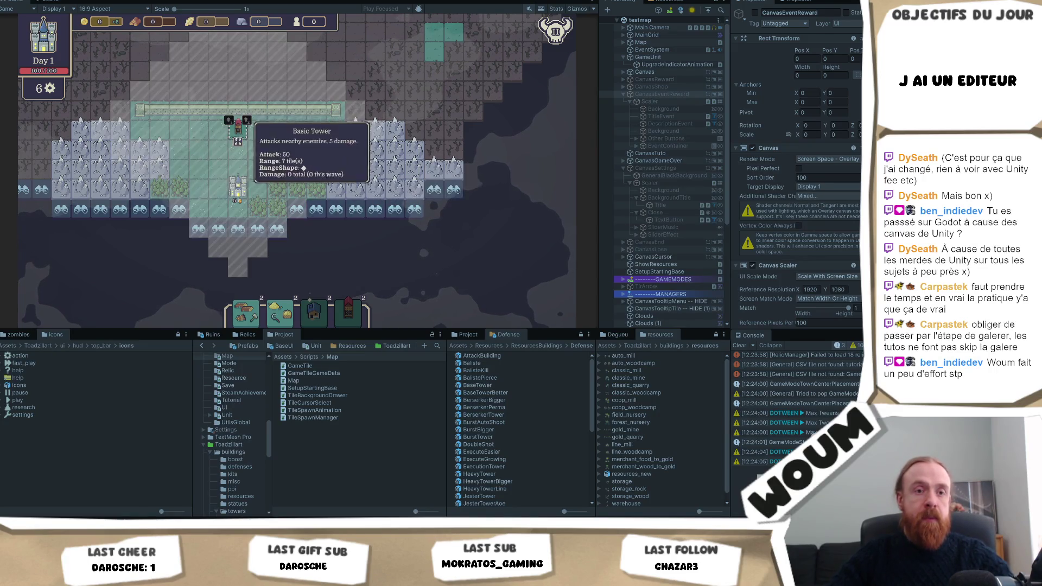
{"action": "mouse_move", "coordinate": [264, 157]}
{"action": "left_mouse_down"}
{"action": "mouse_move", "coordinate": [195, 160]}
{"action": "mouse_move", "coordinate": [207, 199]}
{"action": "left_mouse_up"}
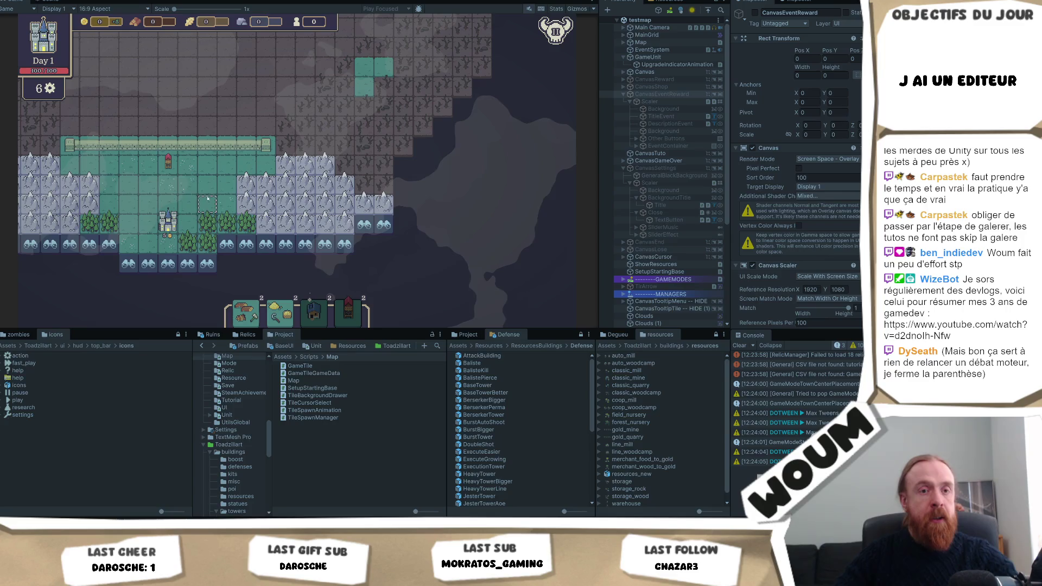
{"action": "key", "text": "s"}
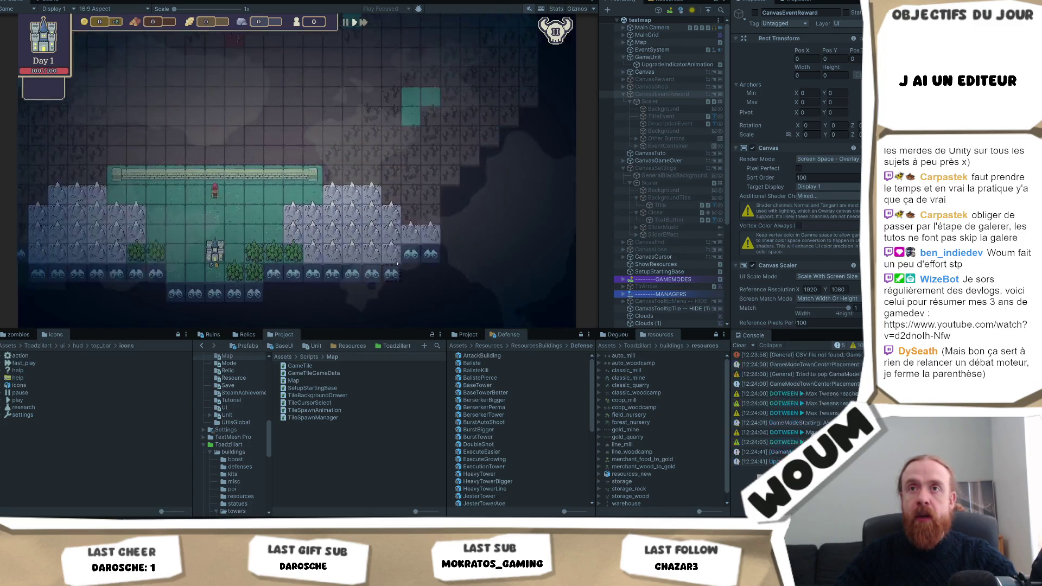
- Take rewards including Timber Camp, House of Work, Overcharge Tower, Damage Blessing and Trap Makers
{"action": "left_click", "coordinate": [308, 243]}
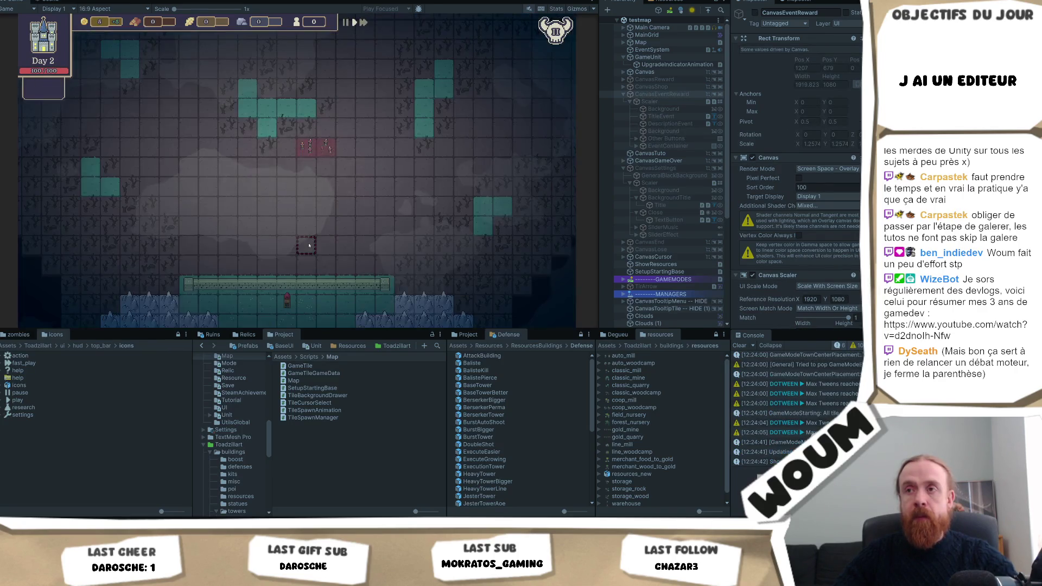
{"action": "left_click", "coordinate": [437, 241]}
{"action": "left_click", "coordinate": [297, 243]}
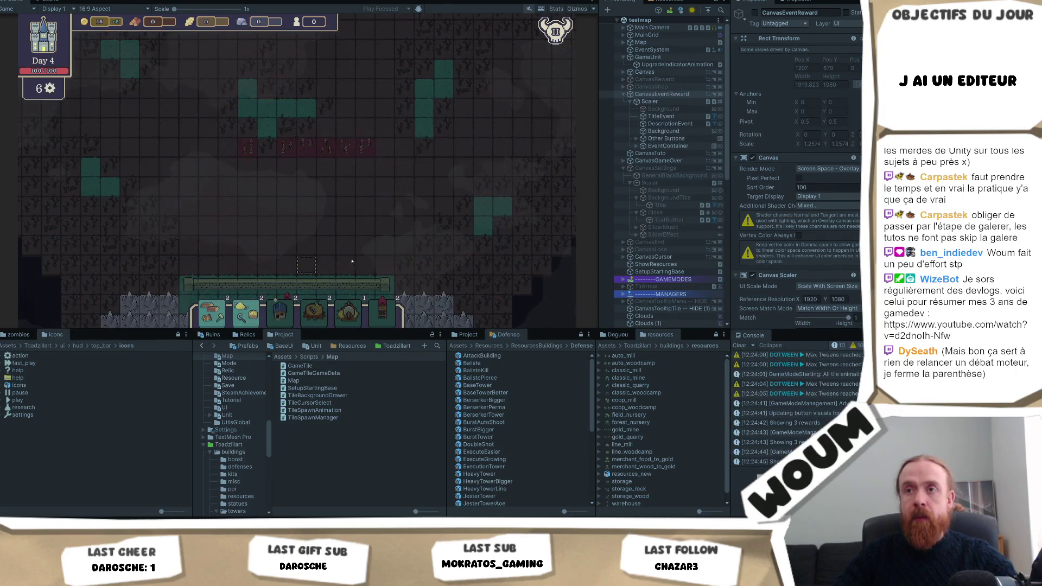
{"action": "left_click", "coordinate": [325, 245]}
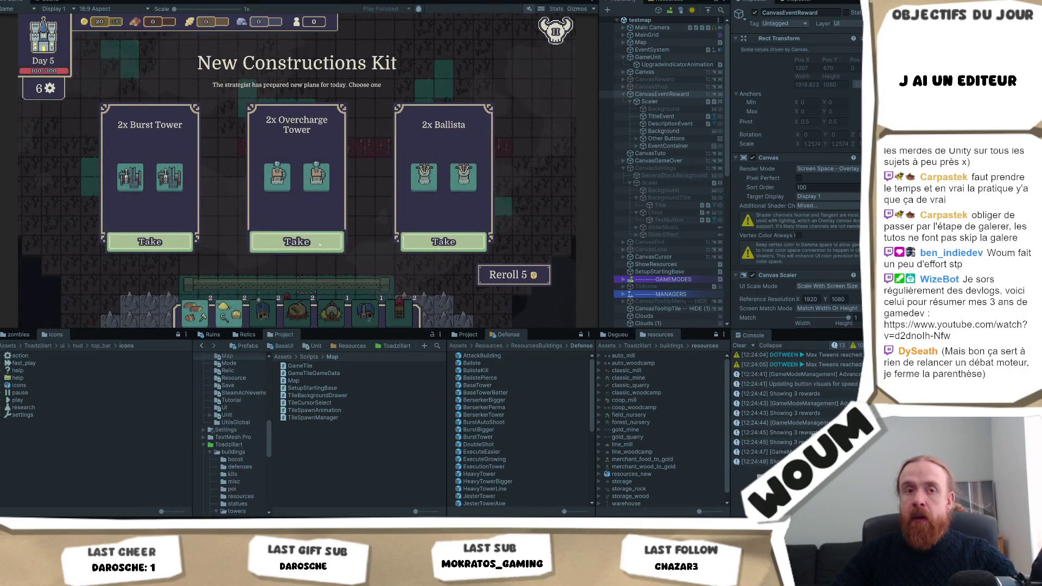
{"action": "left_click", "coordinate": [311, 243]}
{"action": "left_click", "coordinate": [312, 243]}
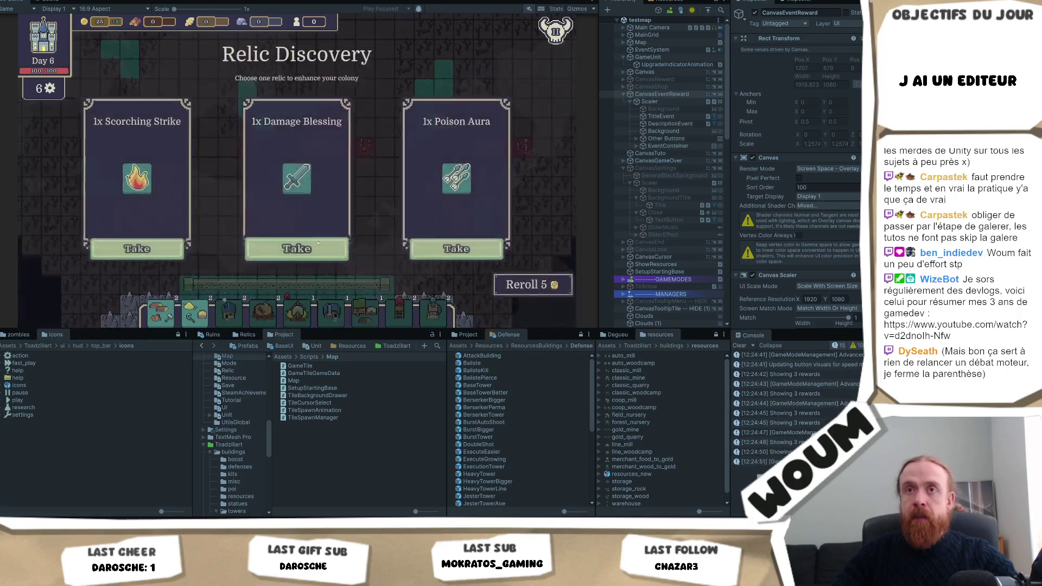
{"action": "left_click", "coordinate": [314, 244]}
{"action": "left_click", "coordinate": [316, 246]}
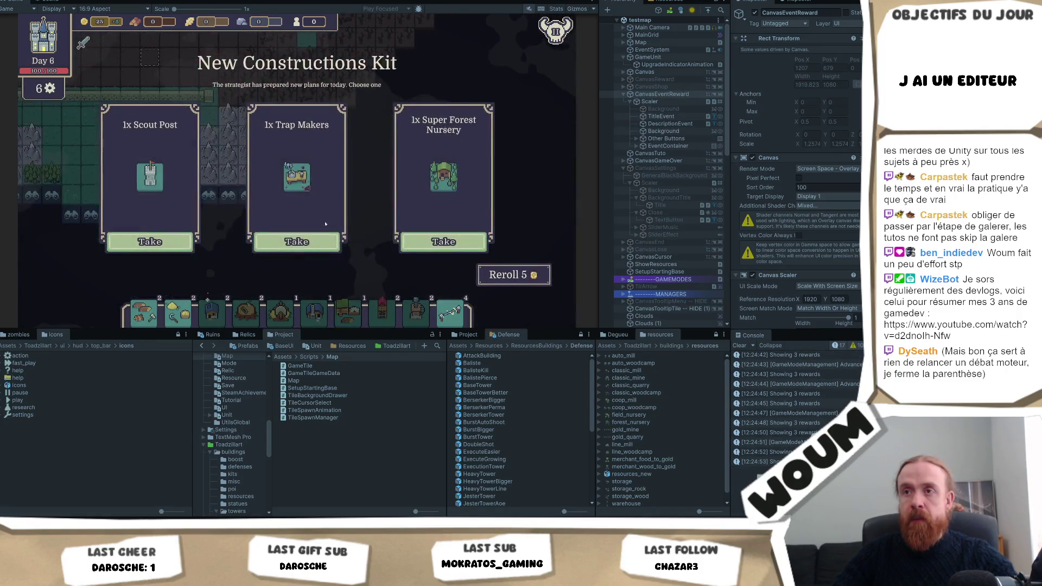
{"action": "left_click", "coordinate": [316, 246]}
{"action": "left_click", "coordinate": [316, 245]}
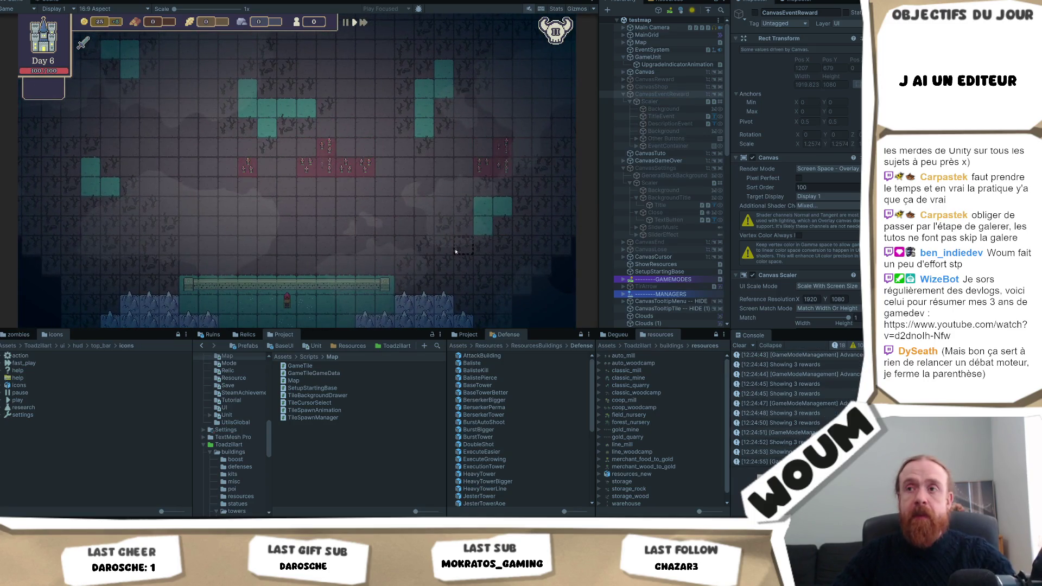
{"action": "left_click", "coordinate": [308, 245]}
- Take a kit card, reveal two fog tiles, and show the Discoverable Tile tooltip (Forest, Wheat, Gold or Event)
{"action": "left_click", "coordinate": [309, 245]}
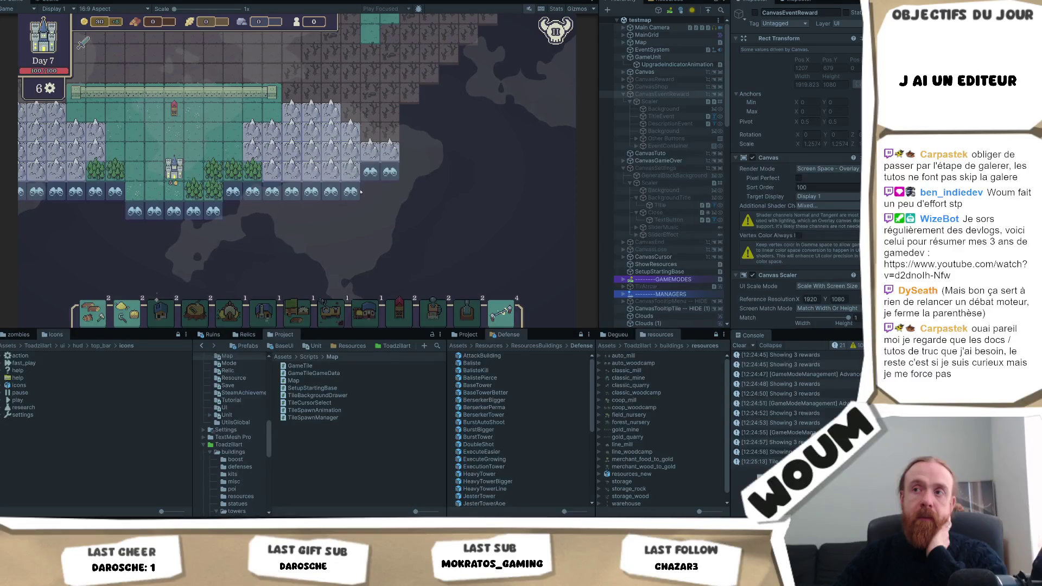
{"action": "mouse_move", "coordinate": [357, 194]}
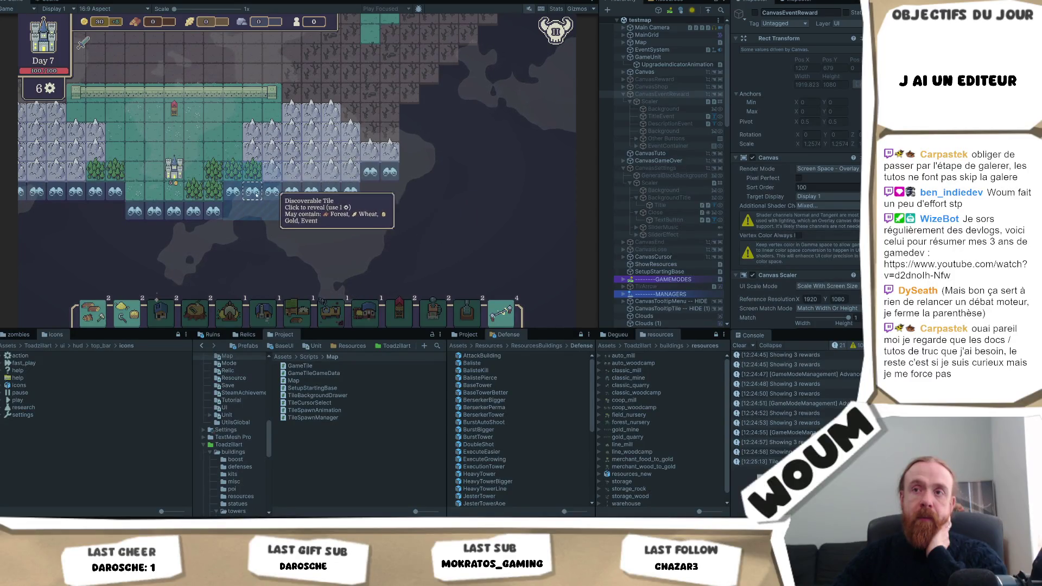
{"action": "left_click", "coordinate": [213, 211]}
{"action": "left_click", "coordinate": [233, 210]}
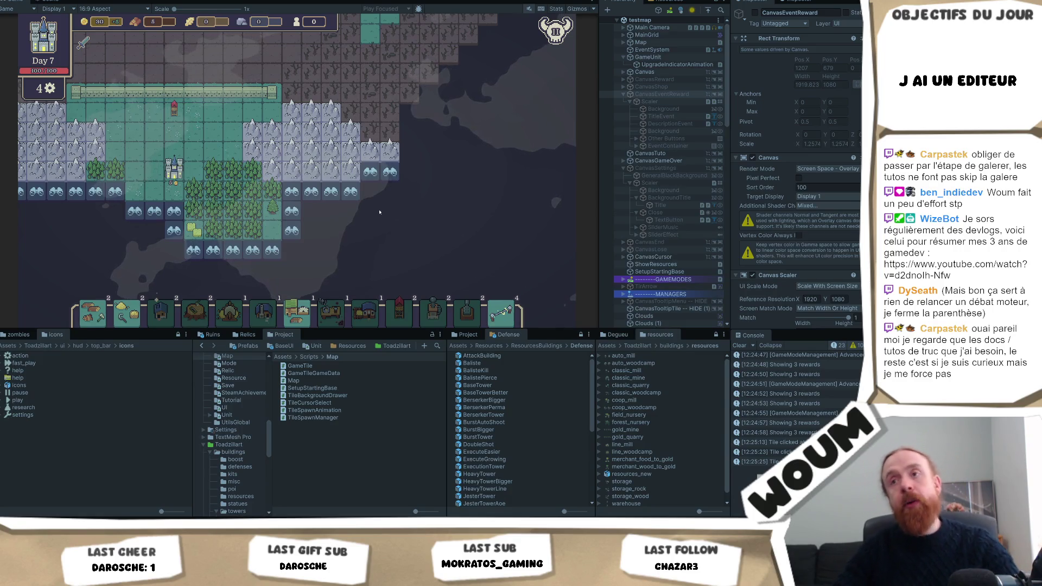
{"action": "mouse_move", "coordinate": [292, 212]}
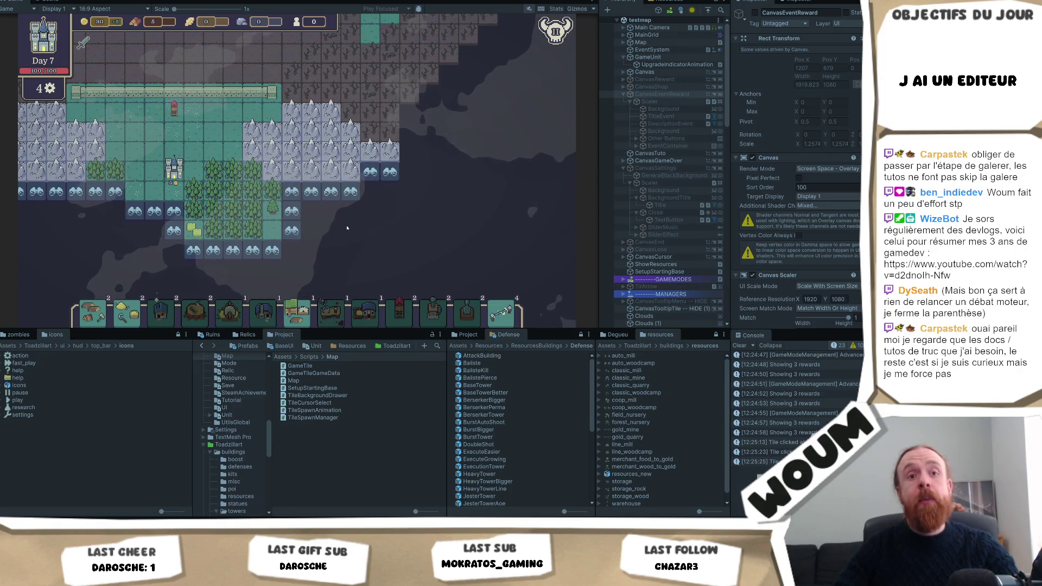
- Reveal the discoverable tile, then restart into a fresh run with Ctrl+P
{"action": "left_click", "coordinate": [298, 217]}
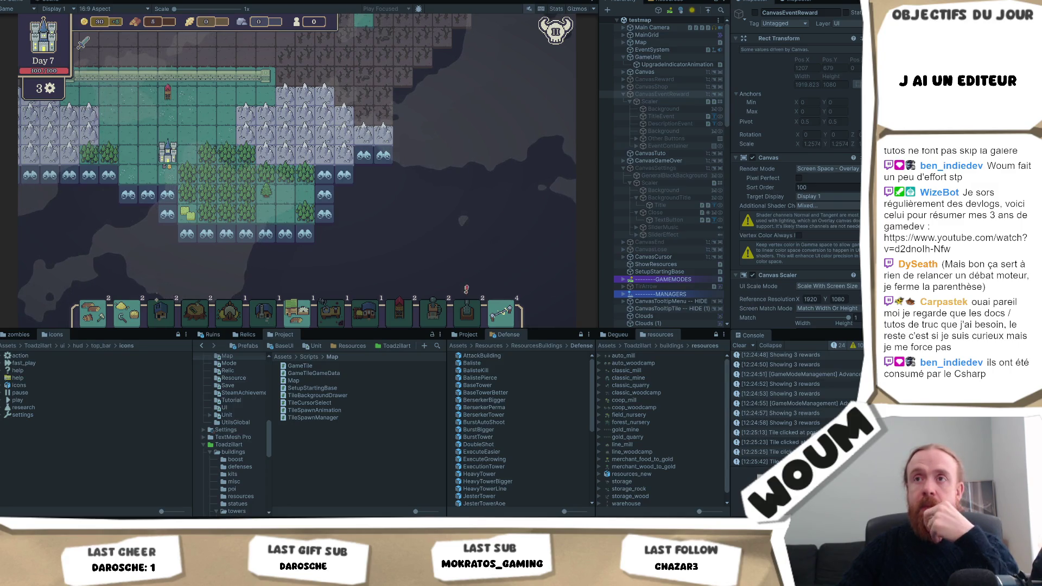
{"action": "key", "text": "ctrl+p"}
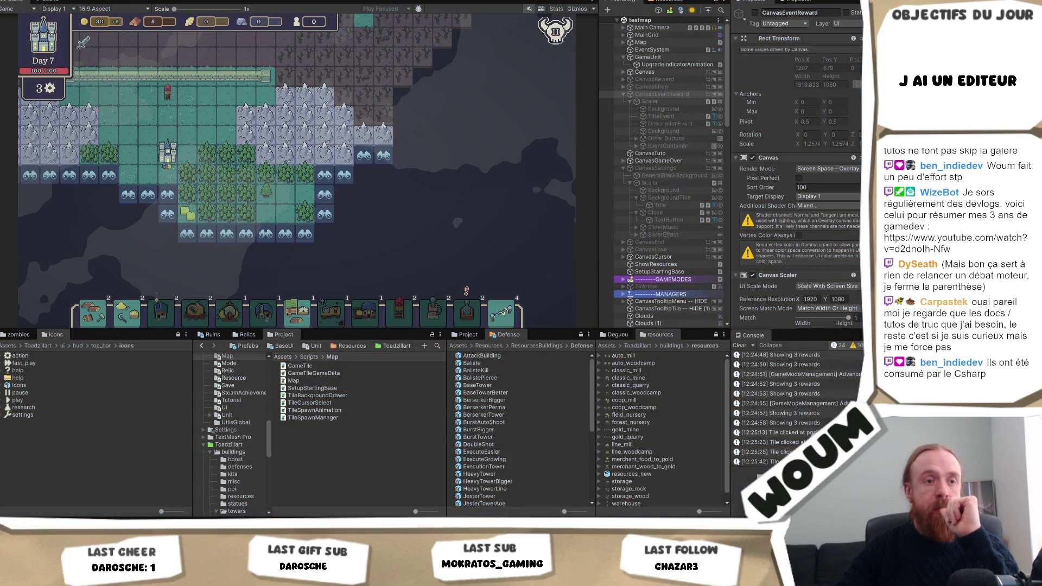